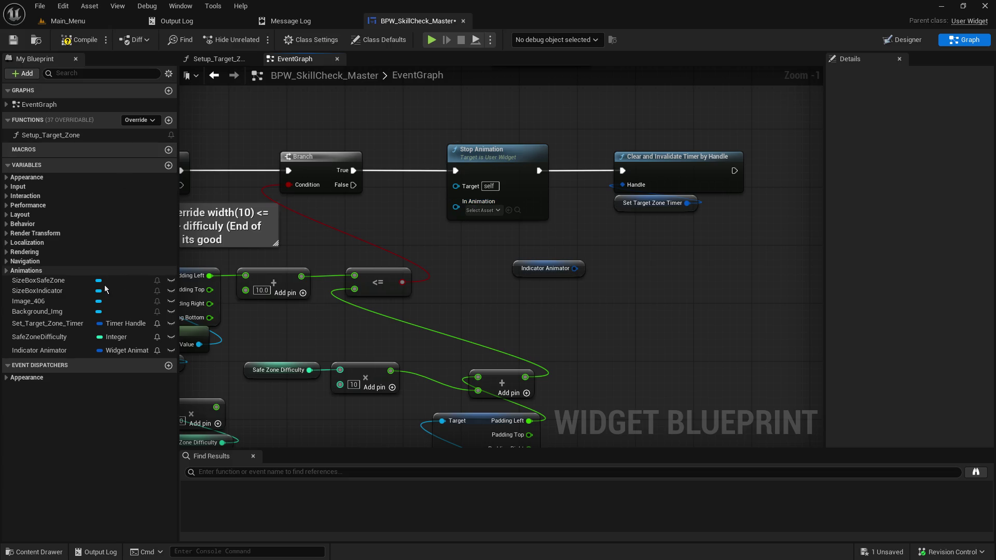
Paste a copy of Progress Bar Indicator and wire it into Stop Animation's In Animation pin.
mouse_move(489, 117)
mouse_down()
mouse_move(394, 311)
mouse_move(301, 166)
mouse_move(314, 163)
mouse_up()
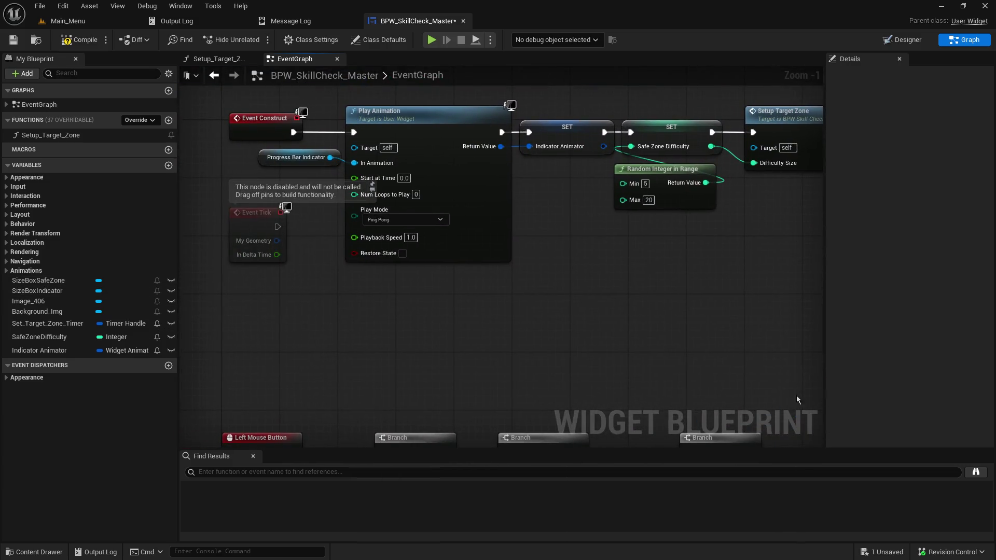
click(314, 164)
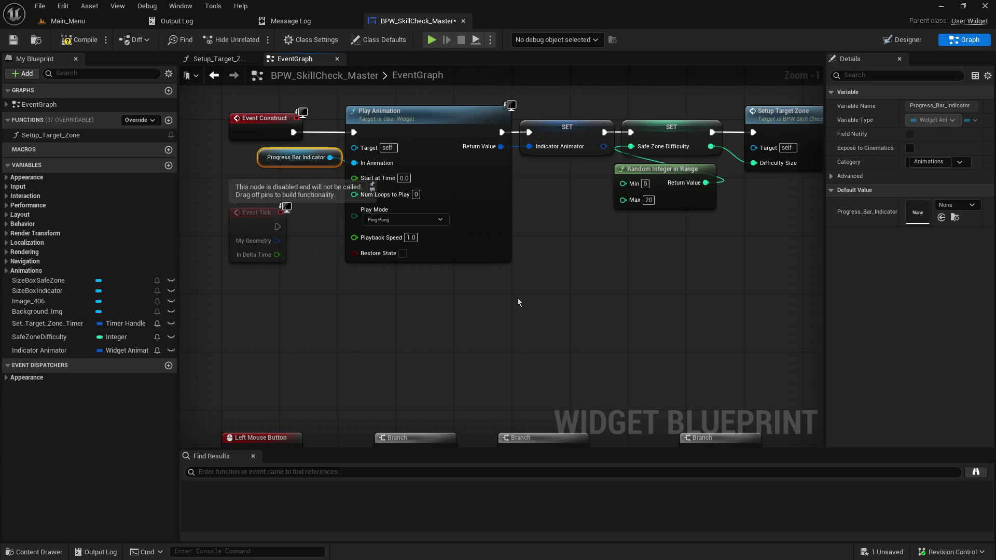
mouse_move(719, 388)
mouse_down()
mouse_move(480, 313)
mouse_move(602, 304)
mouse_move(462, 261)
mouse_up()
key(ctrl+v)
drag(622, 192, 683, 264)
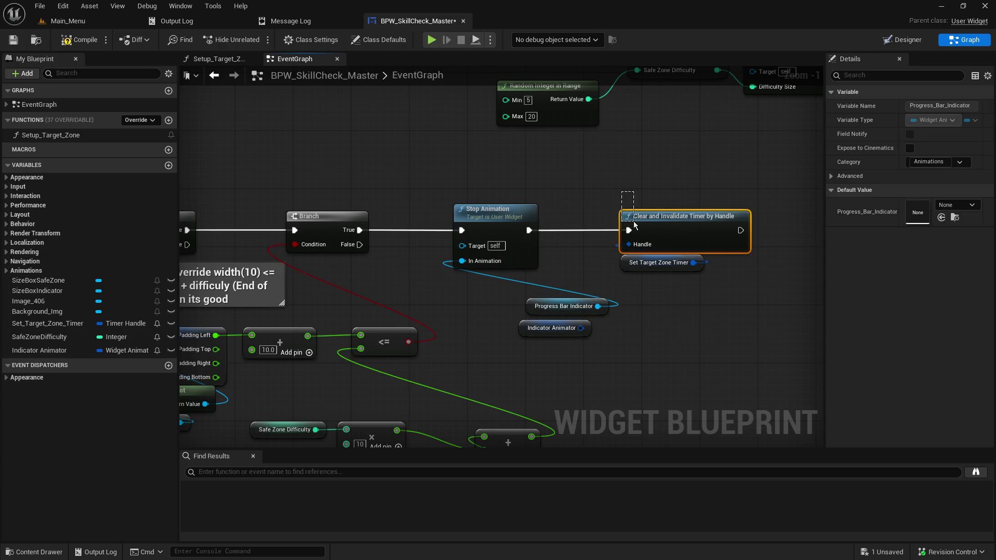
Delete the Indicator Animator getter node and select the Indicator Animator variable.
click(551, 327)
key(Delete)
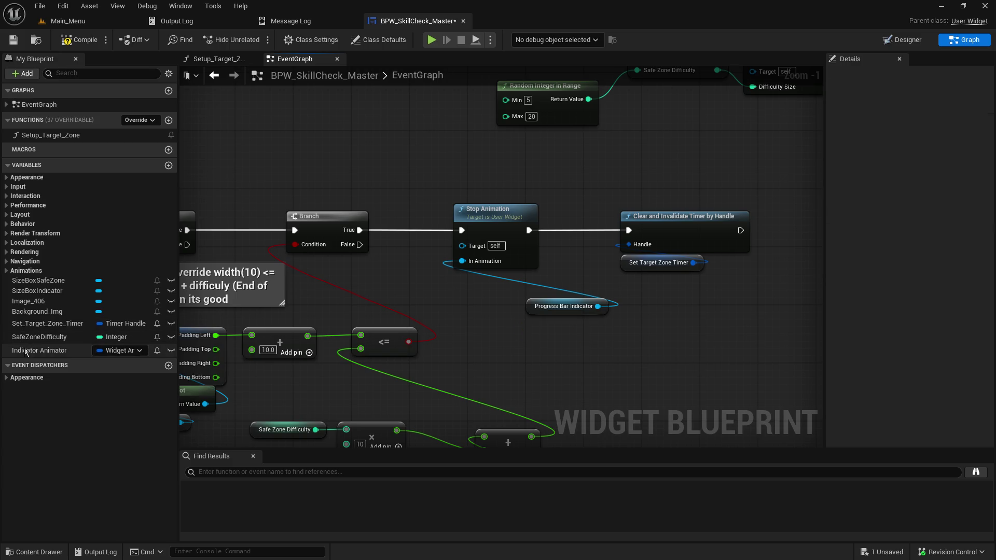
click(42, 354)
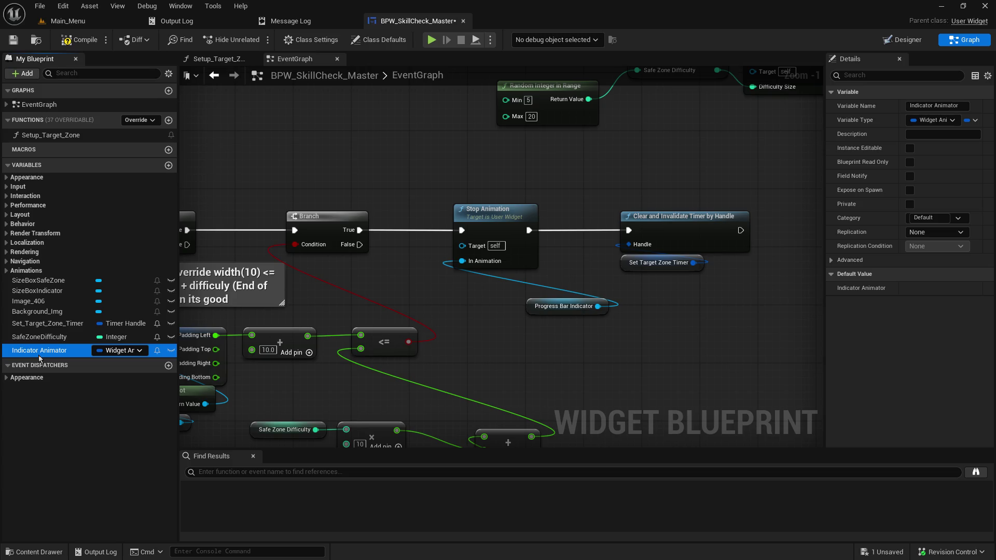
Delete the SET Indicator Animator node and the Indicator Animator variable.
double_click(39, 351)
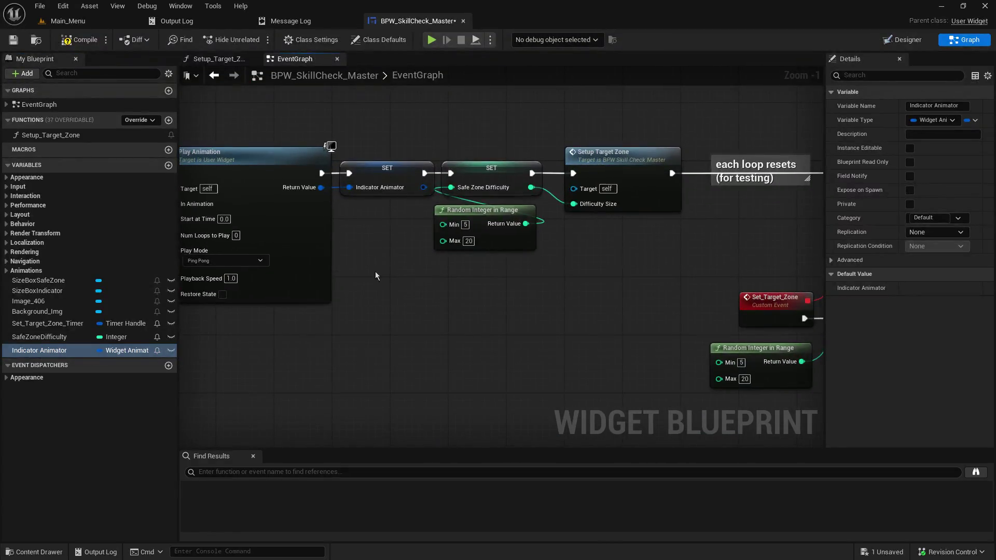
click(385, 170)
key(Delete)
click(45, 353)
key(Delete)
Connect Play Animation to the Safe Zone Difficulty setter, then compile and save the blueprint.
drag(329, 172, 451, 174)
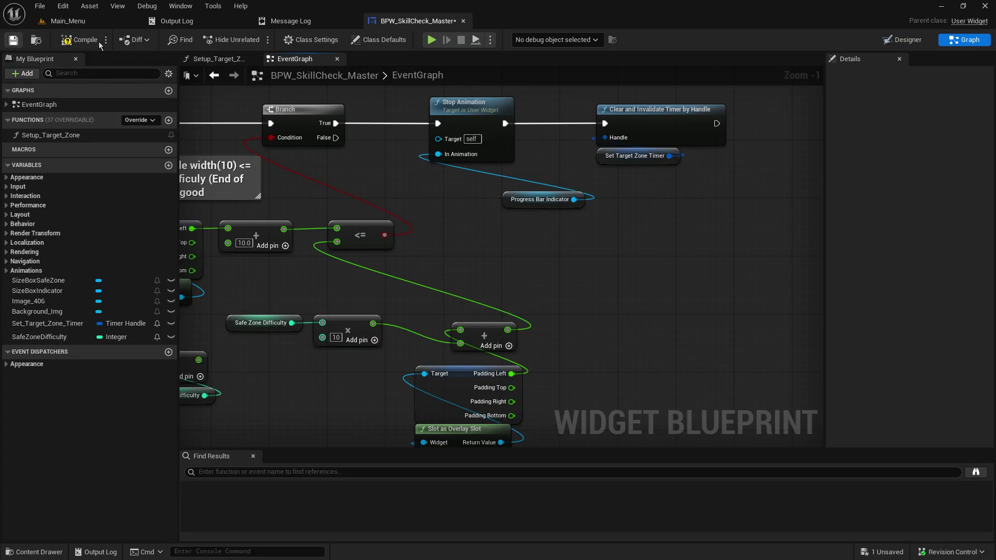
click(77, 42)
mouse_move(833, 306)
mouse_down()
mouse_move(712, 301)
mouse_move(576, 329)
mouse_move(843, 294)
mouse_up()
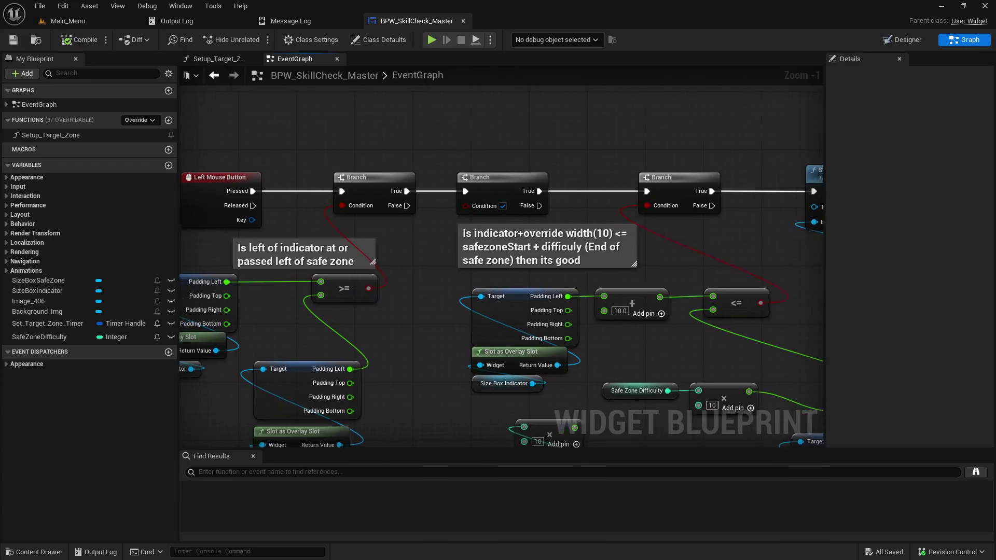
drag(778, 300, 826, 302)
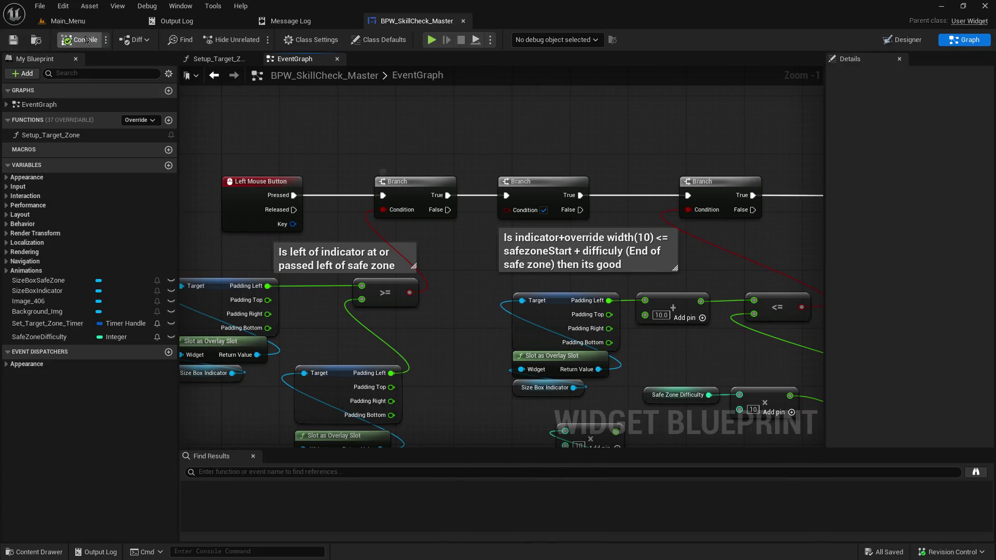
click(70, 21)
Play from Main_Menu, host a game to try the skill-check bar, then stop and return to the blueprint.
click(258, 42)
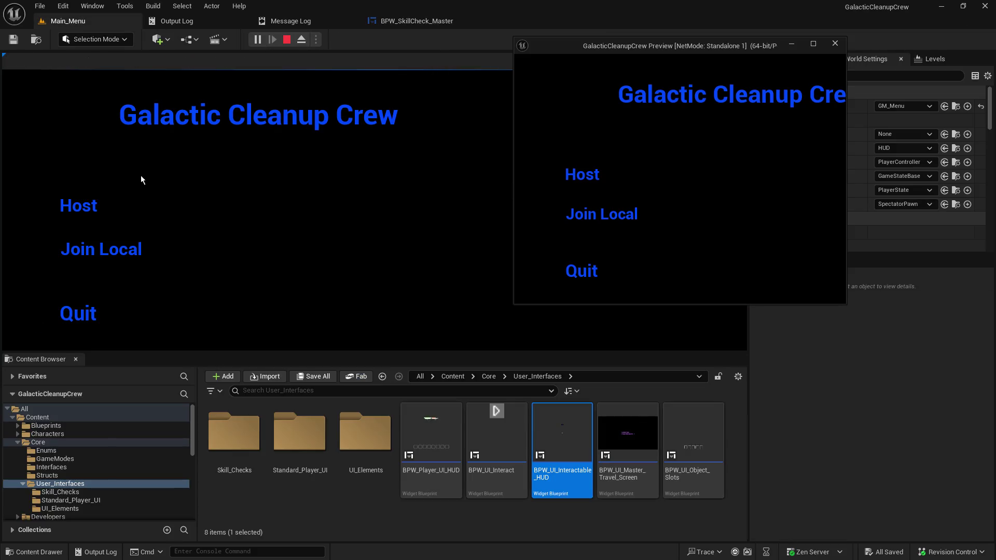
click(88, 202)
click(125, 207)
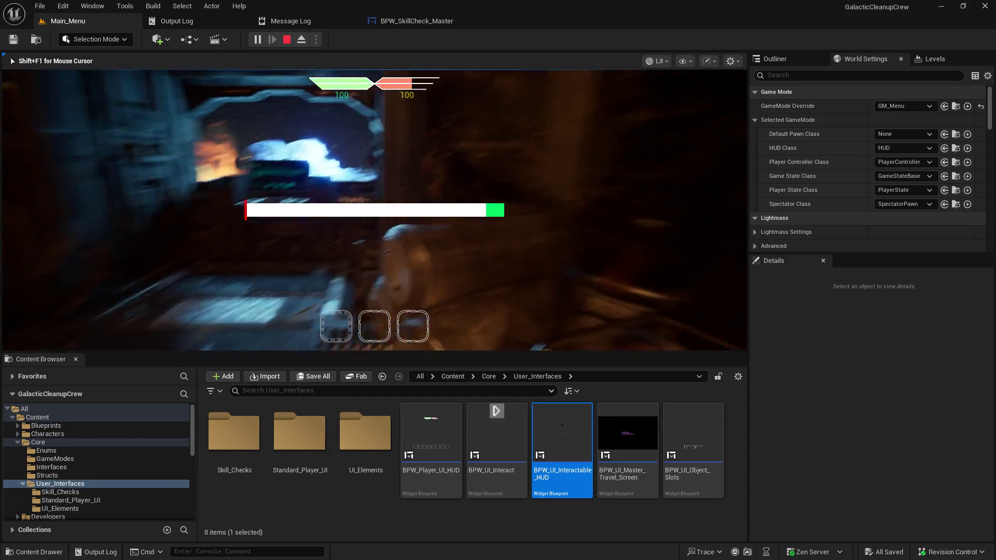
key(Escape)
click(430, 22)
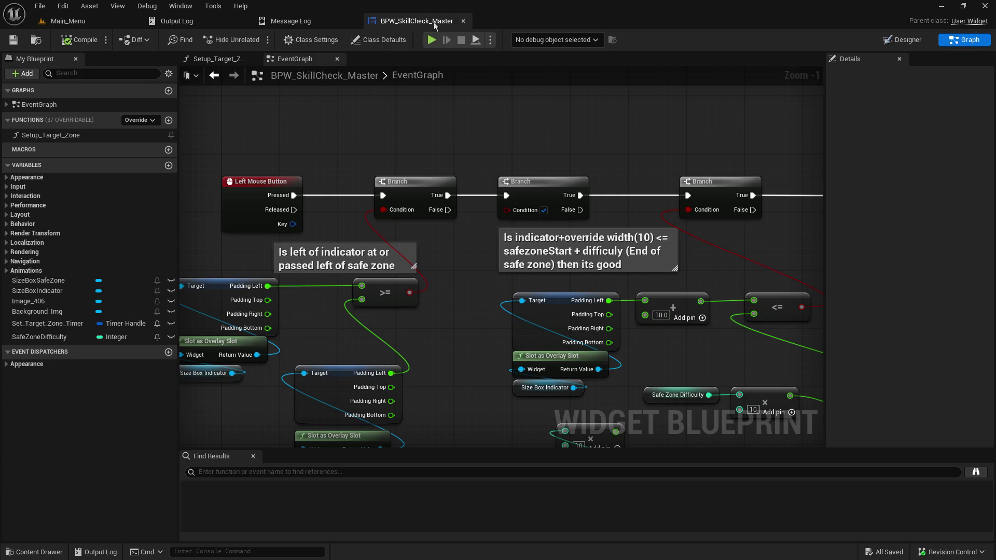
Dismiss the stray 'de' search near the timer nodes and open All Actions on empty canvas.
mouse_move(630, 180)
mouse_down()
mouse_move(507, 164)
mouse_move(654, 178)
mouse_up()
text(destor)
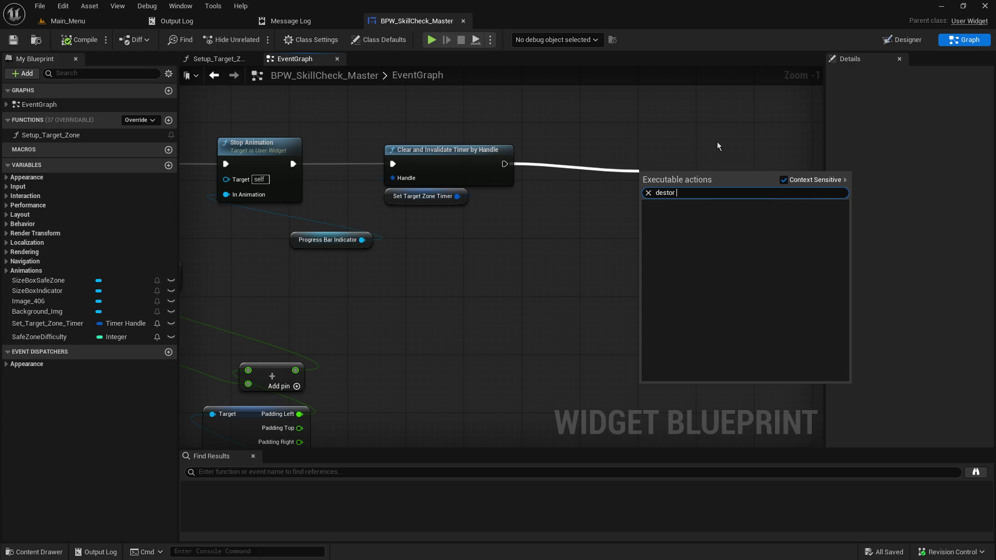
click(748, 152)
right_click(544, 248)
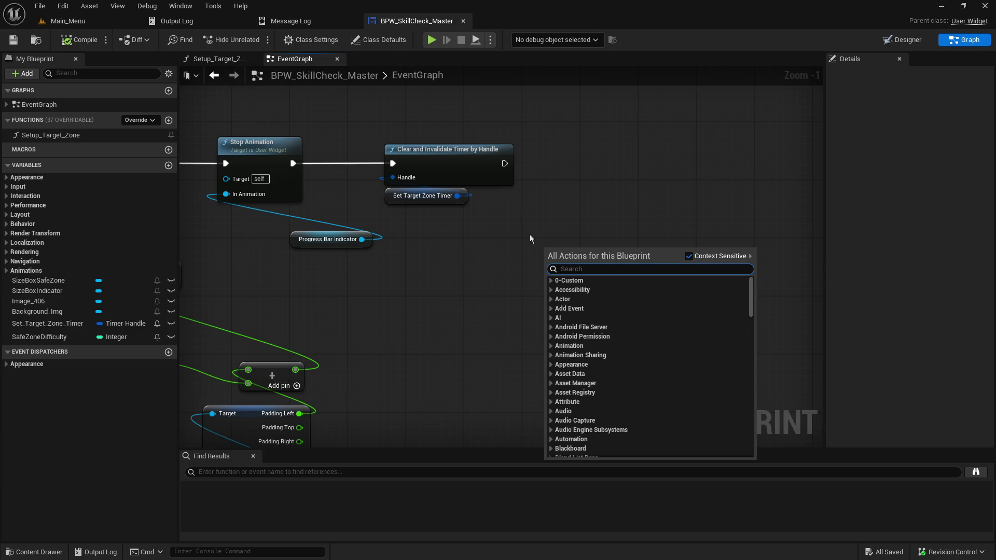
Filter the action list by 'widget' and browse it, collapsing the Window Title Bar group.
scroll(641, 371, down, 5)
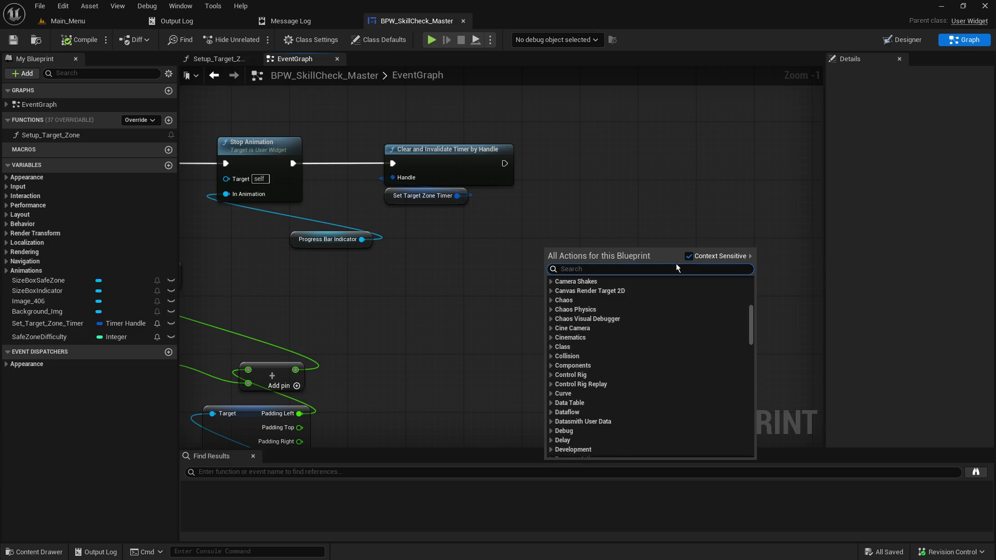
text(widget)
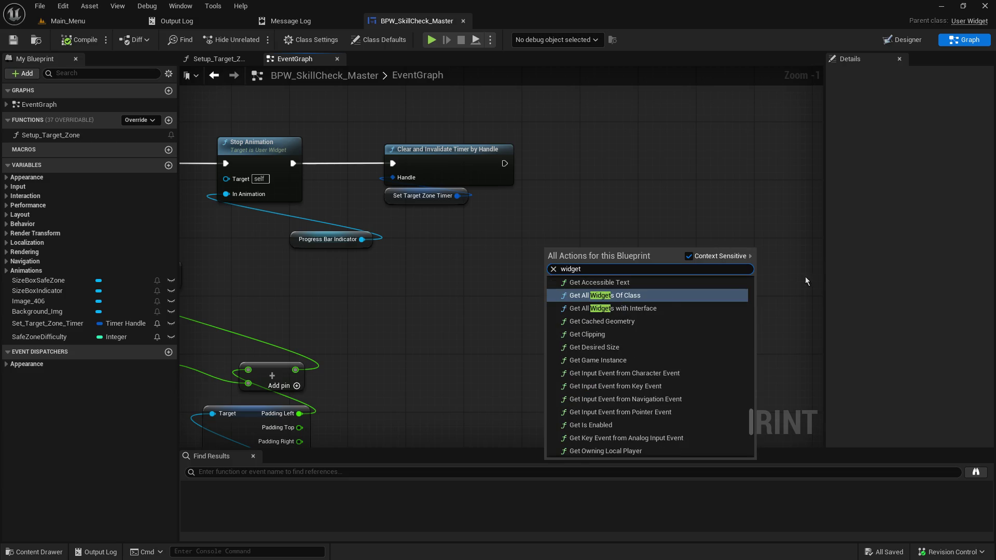
scroll(702, 388, down, 10)
scroll(710, 396, down, 10)
scroll(709, 397, down, 10)
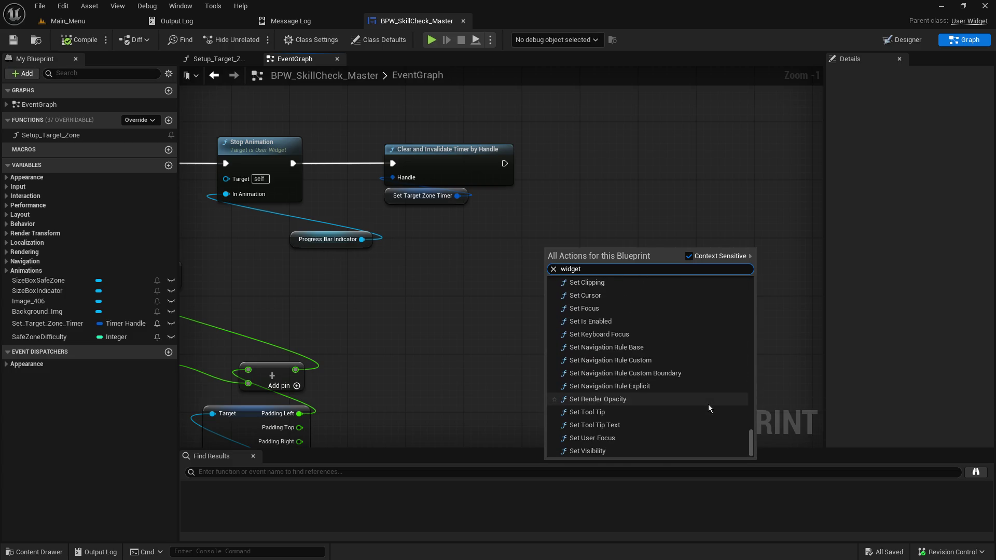
scroll(718, 431, up, 5)
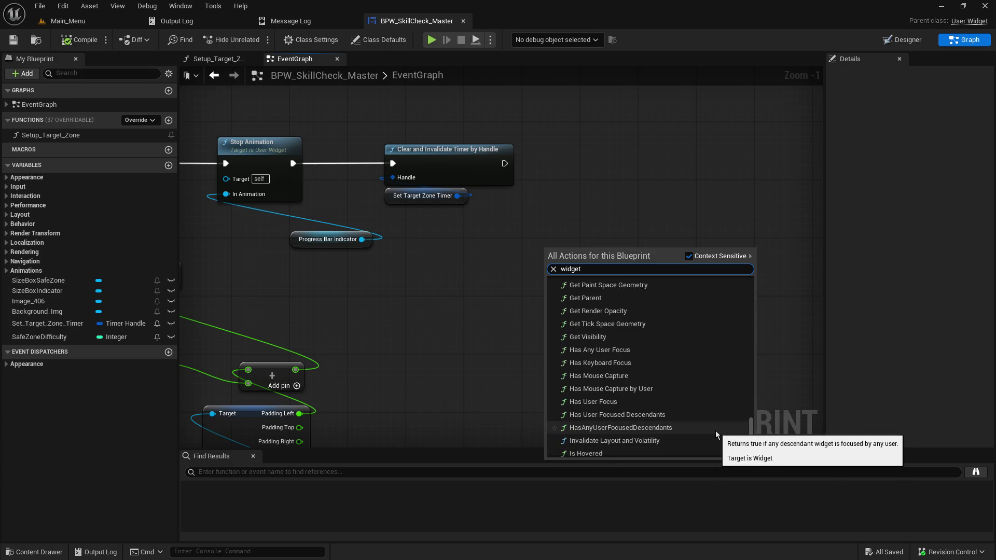
scroll(714, 438, down, 5)
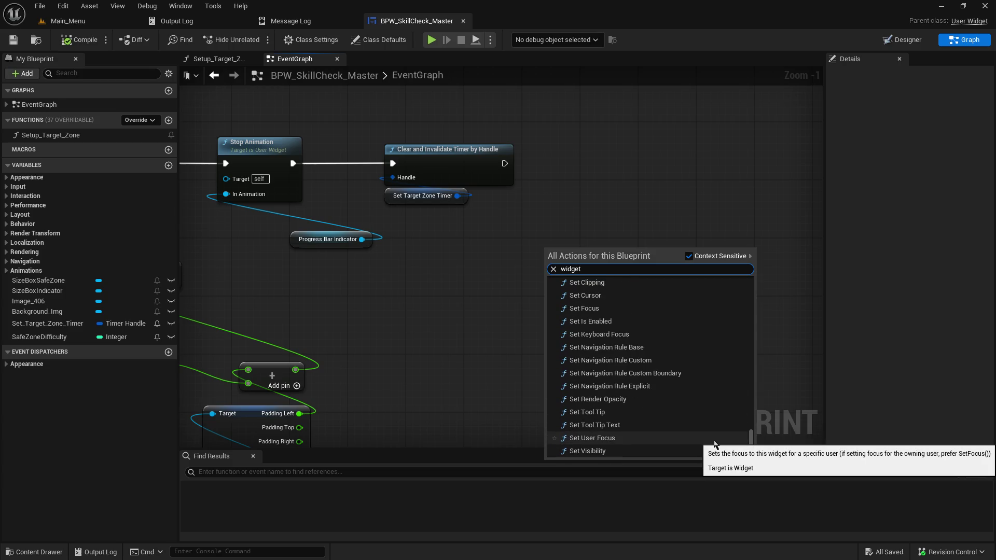
scroll(714, 438, up, 5)
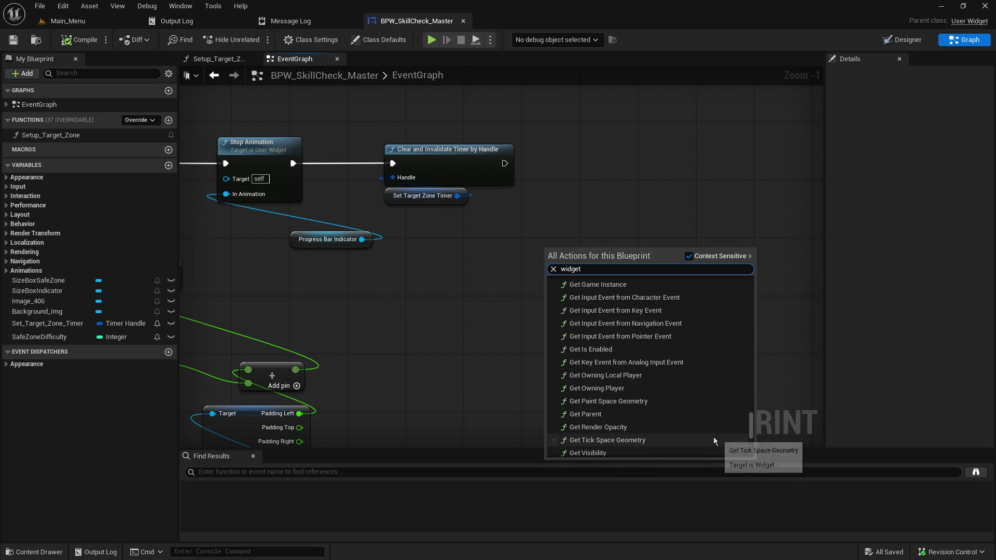
scroll(711, 437, up, 5)
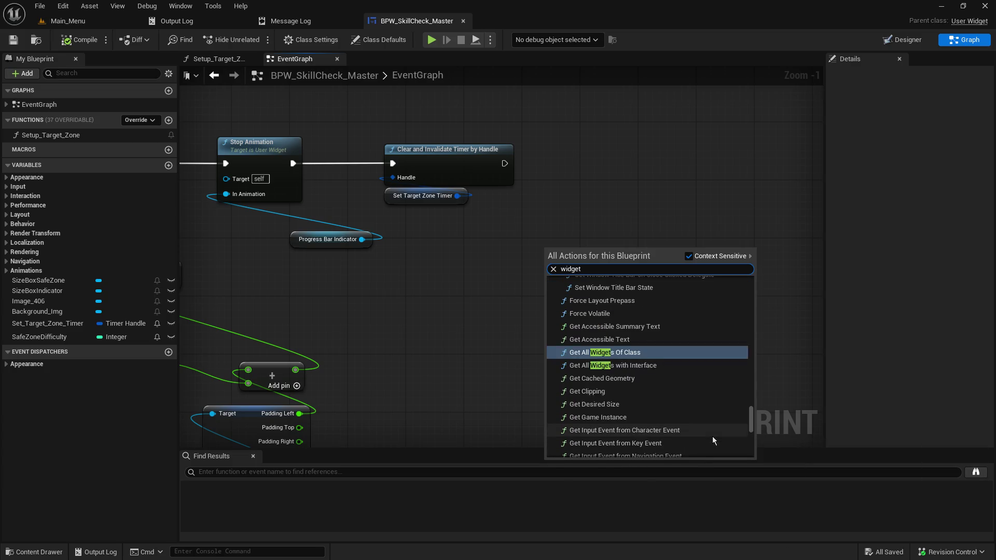
scroll(710, 433, up, 5)
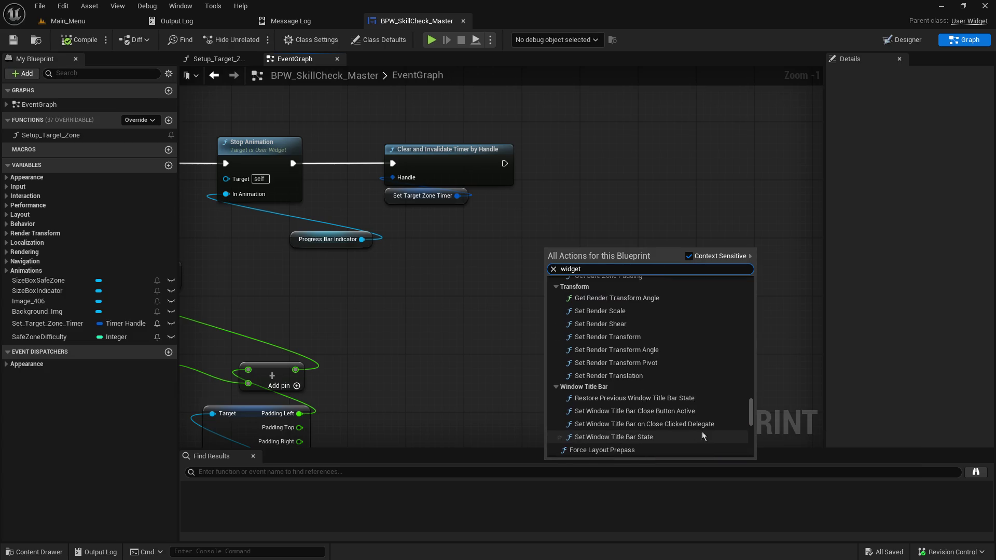
click(555, 387)
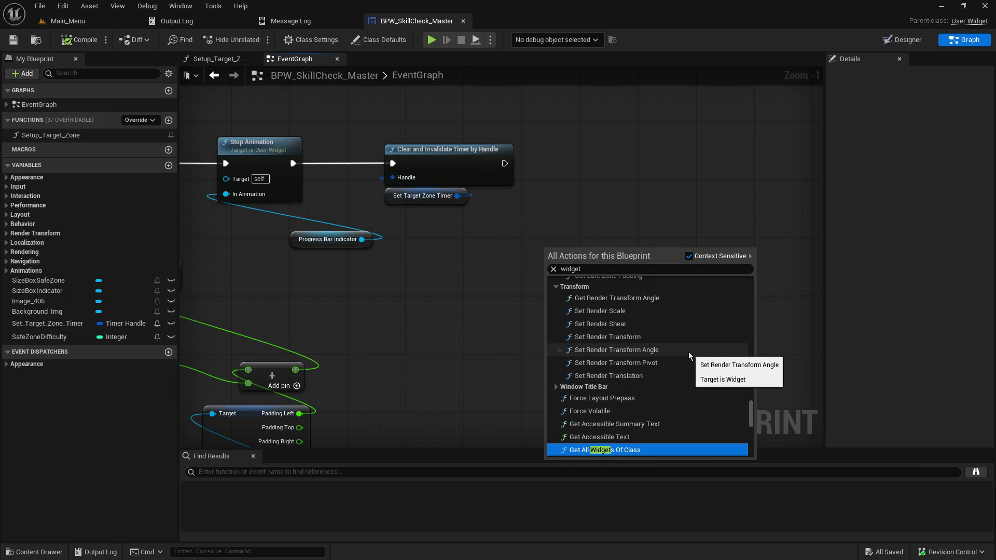
Scroll back up through the widget actions and close the list without adding a node.
scroll(687, 374, down, 1)
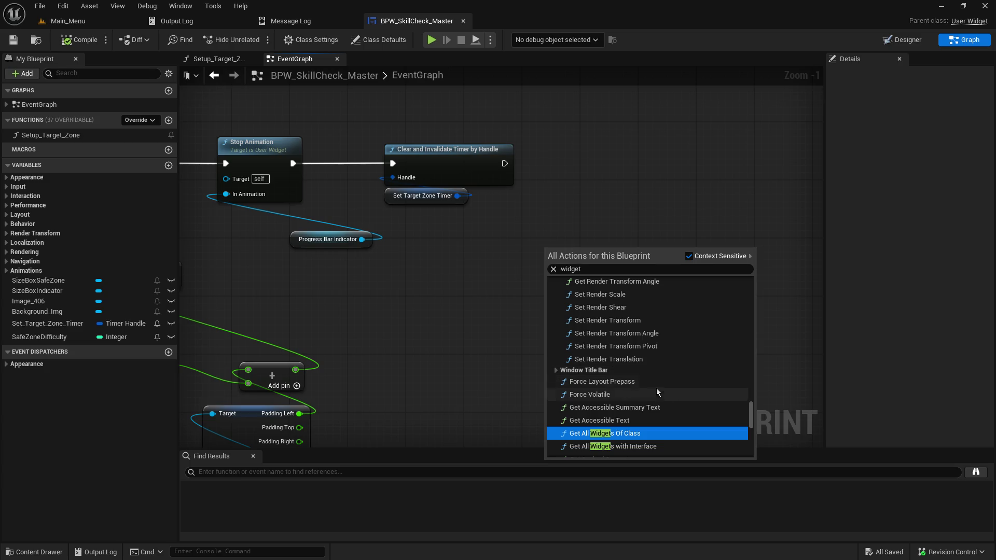
scroll(653, 400, up, 1)
scroll(649, 397, up, 2)
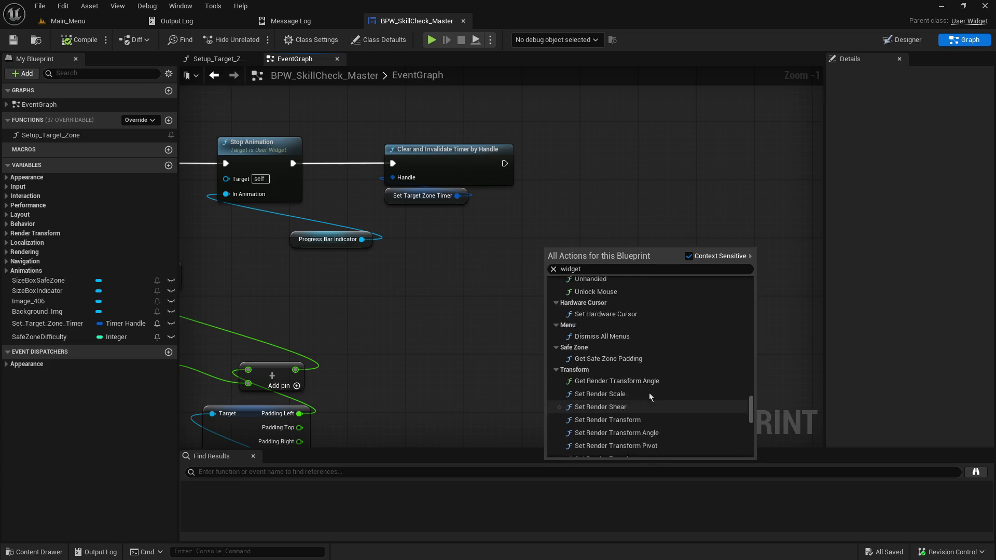
scroll(647, 389, up, 1)
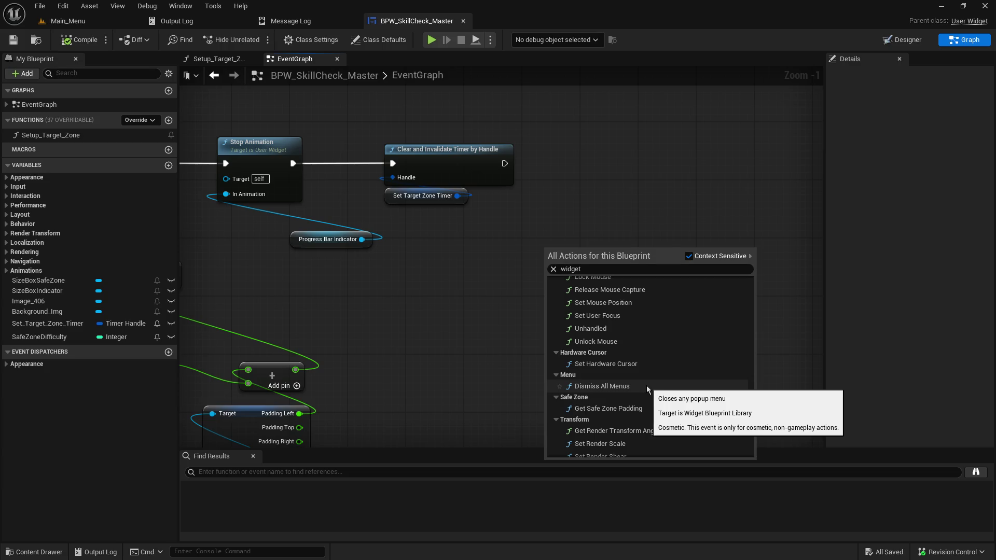
scroll(701, 379, up, 5)
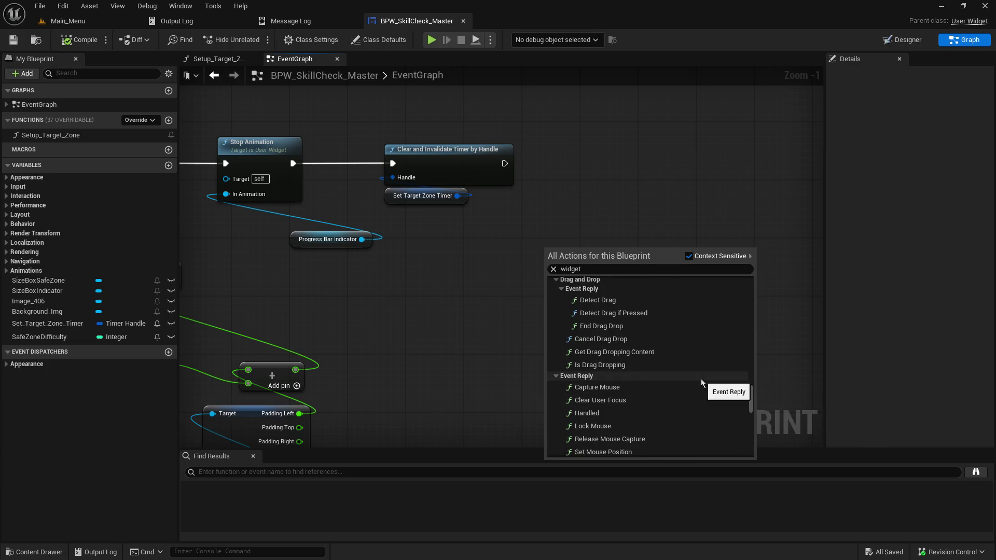
scroll(701, 379, up, 5)
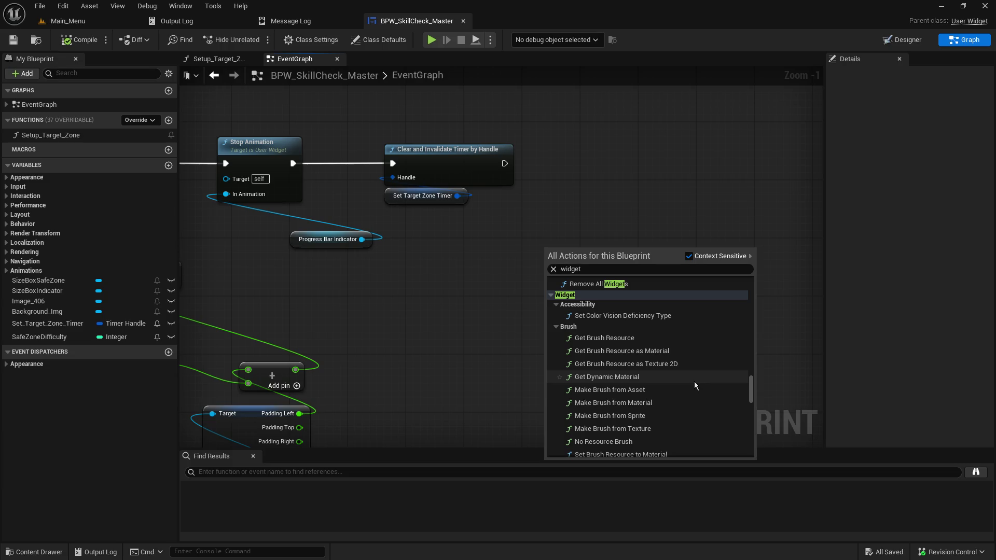
scroll(716, 380, down, 2)
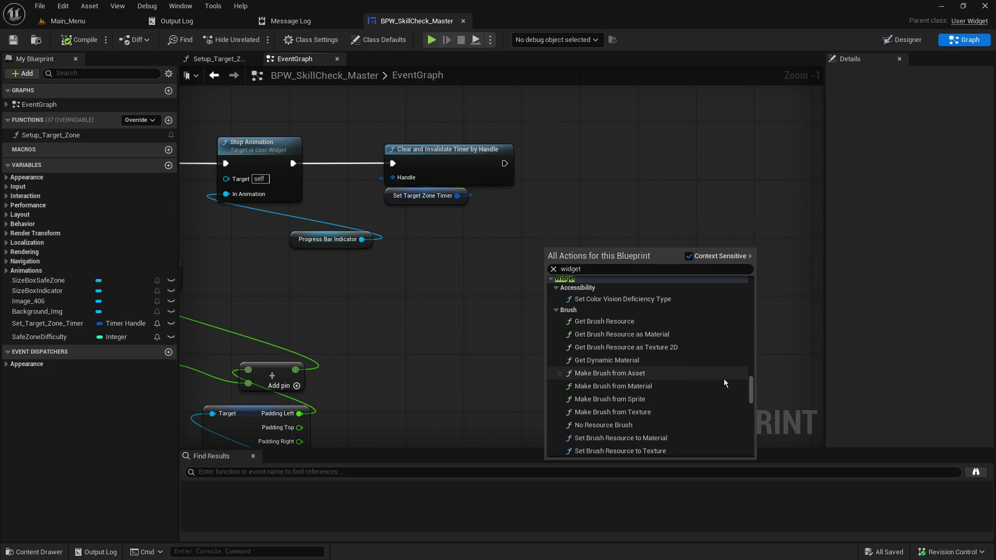
scroll(723, 378, up, 3)
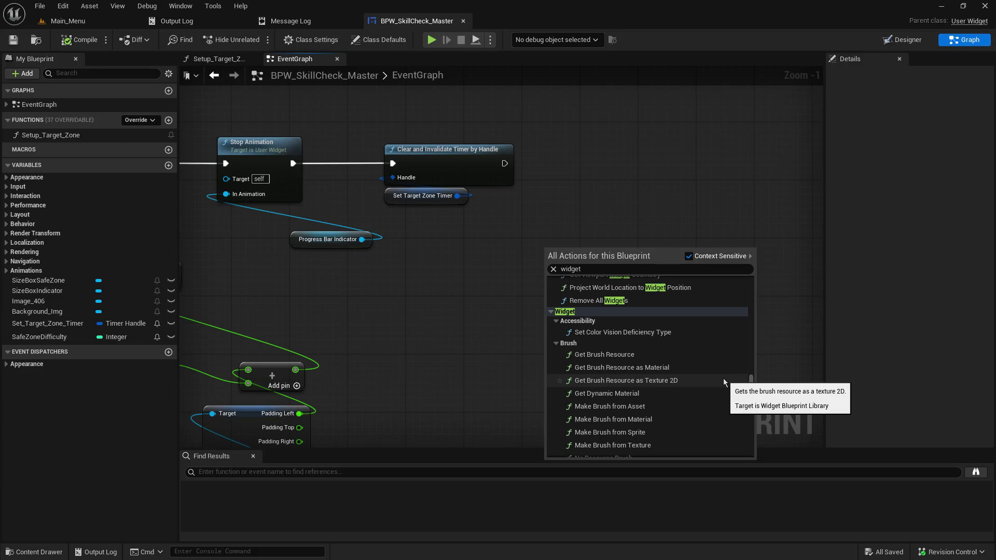
scroll(723, 383, up, 3)
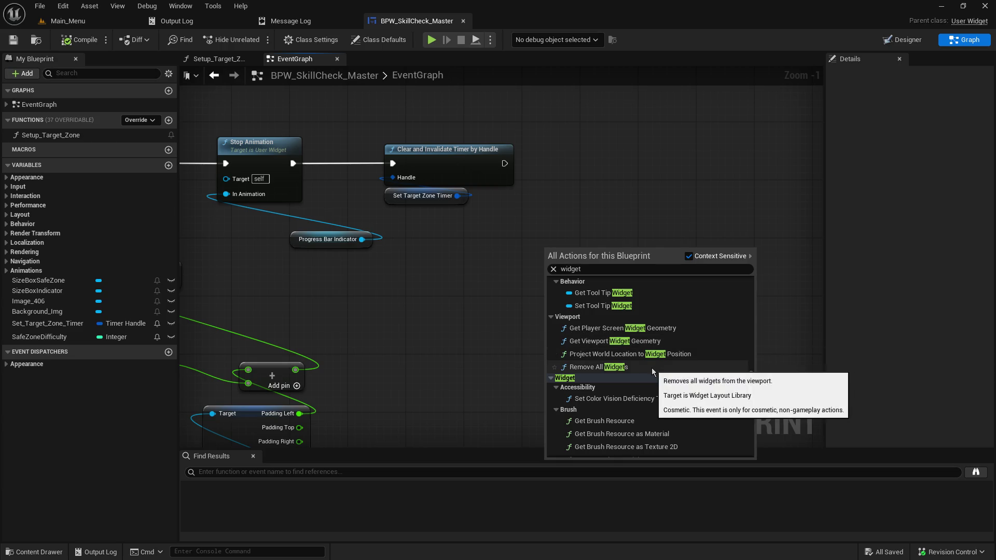
scroll(667, 409, up, 3)
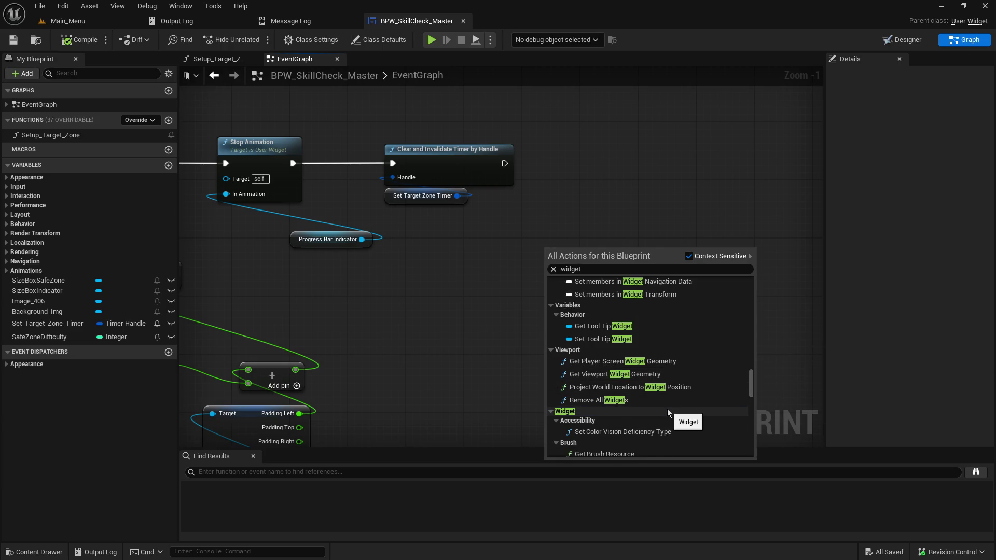
scroll(667, 412, up, 10)
scroll(668, 414, up, 3)
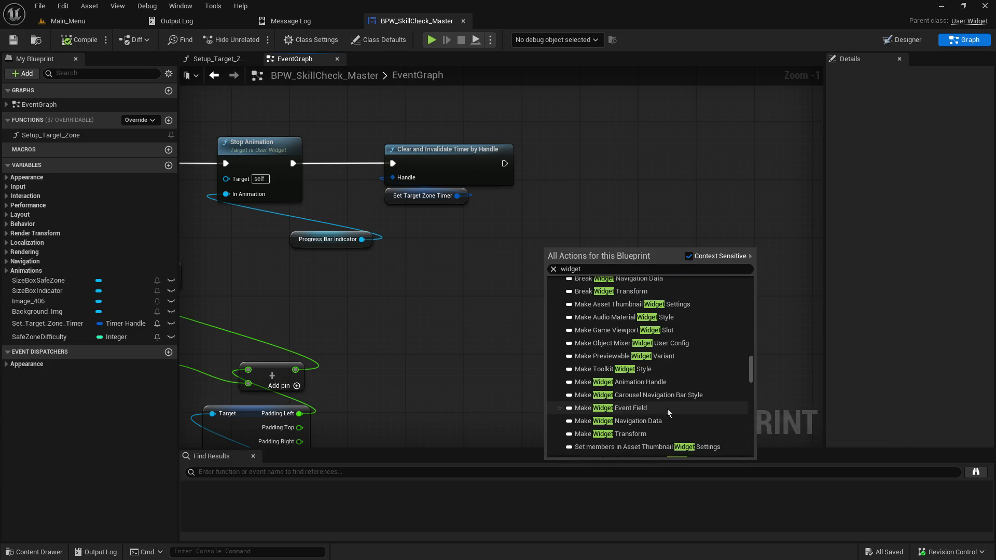
scroll(716, 357, up, 5)
scroll(698, 366, up, 6)
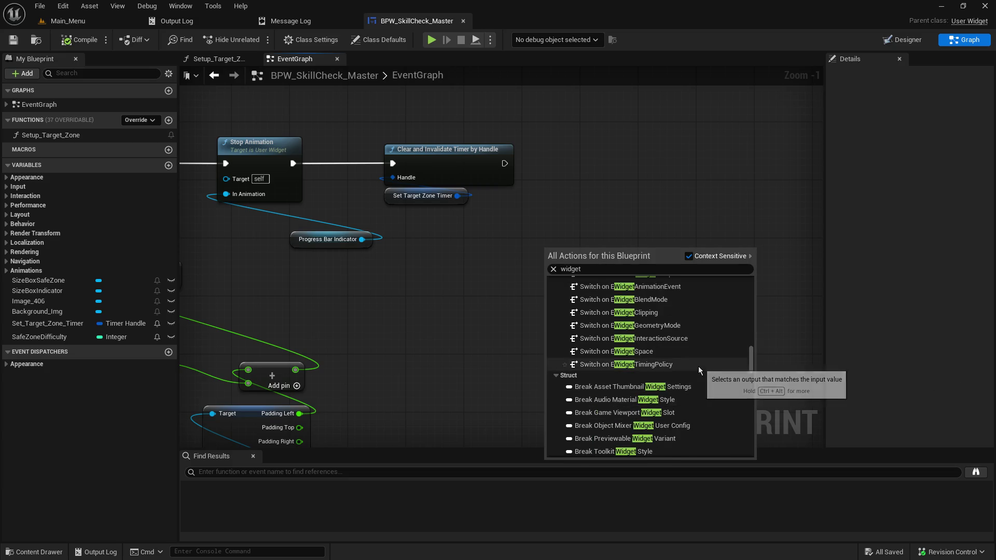
scroll(693, 375, up, 6)
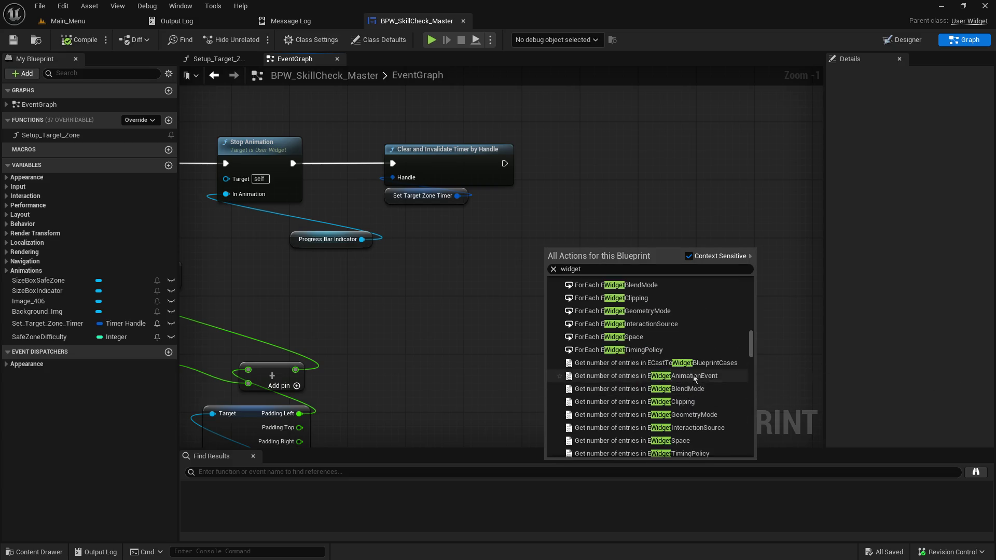
scroll(693, 375, up, 5)
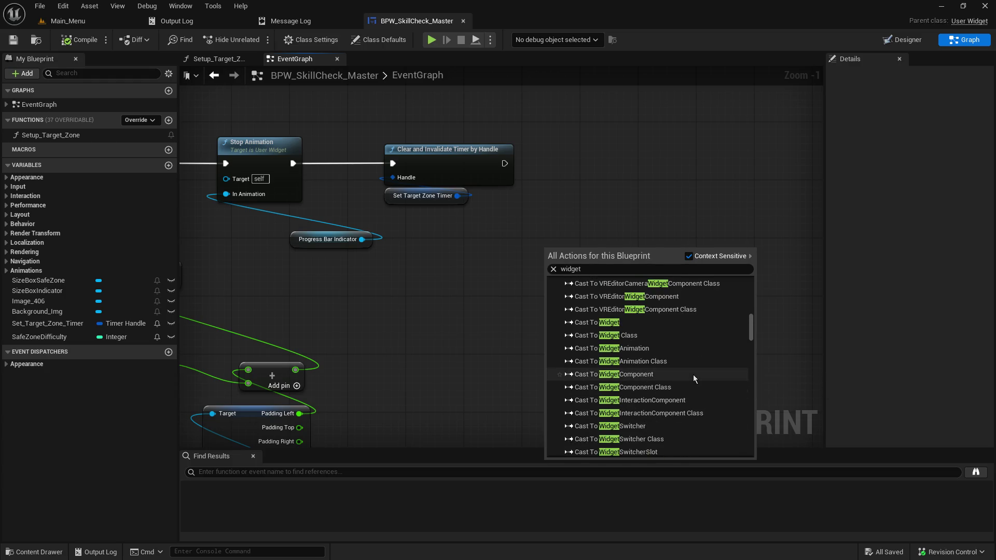
scroll(699, 371, up, 8)
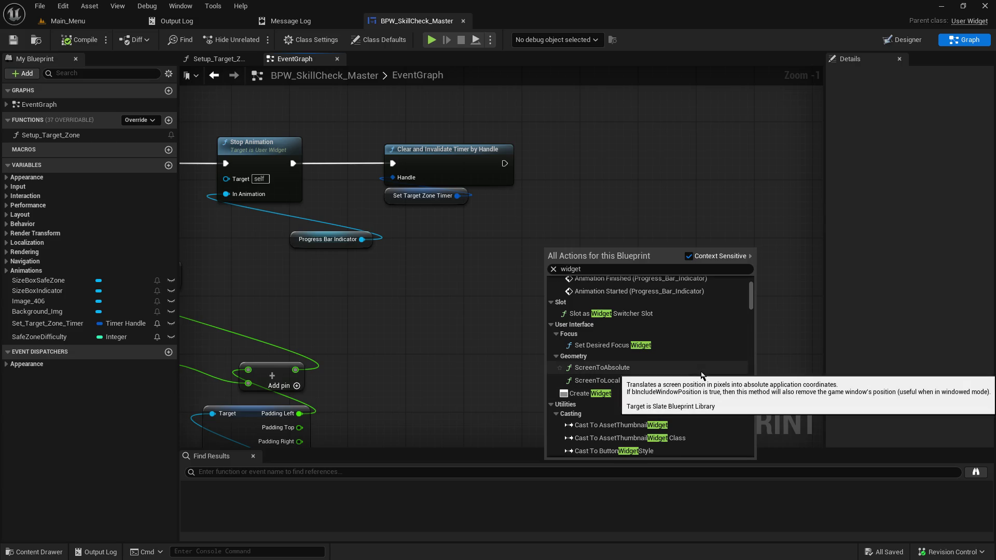
scroll(701, 371, up, 2)
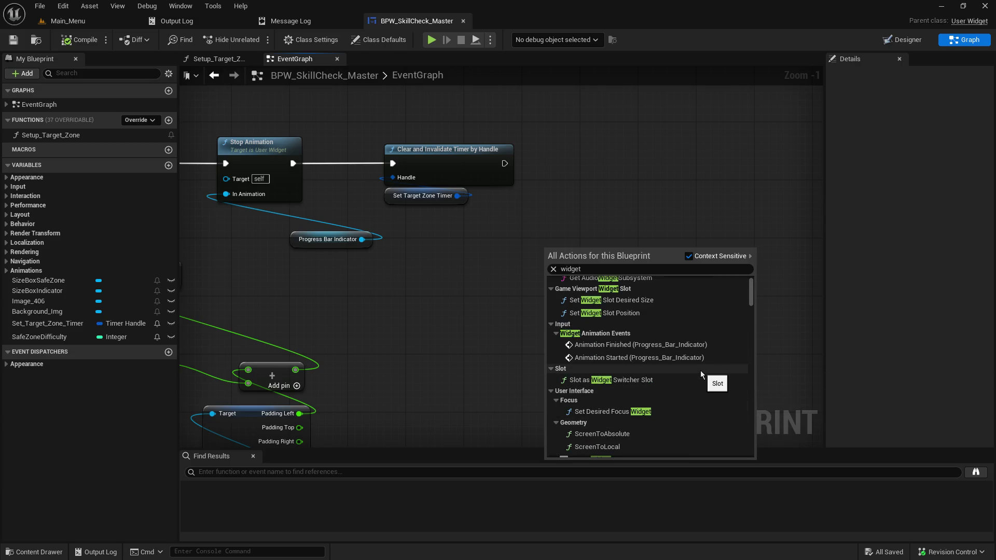
scroll(700, 371, up, 1)
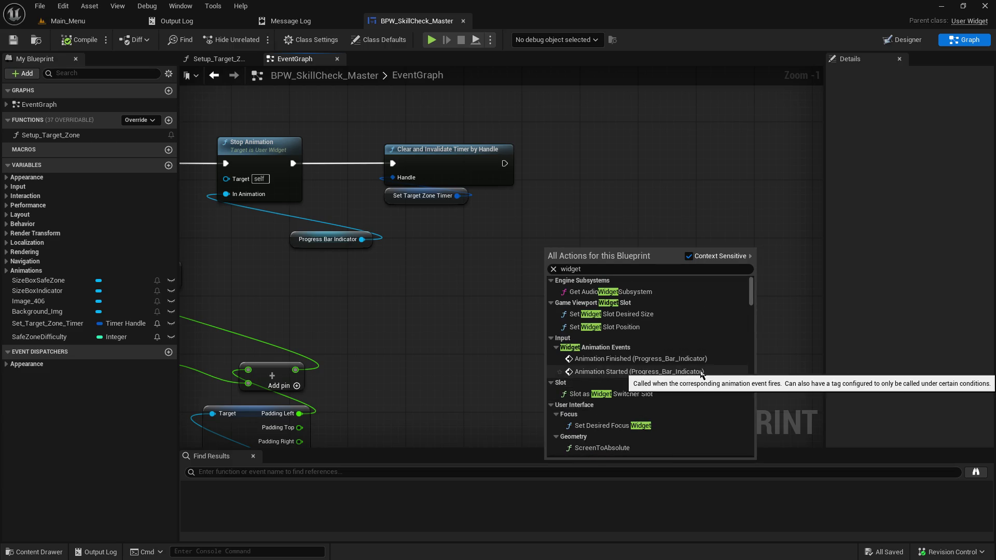
click(446, 255)
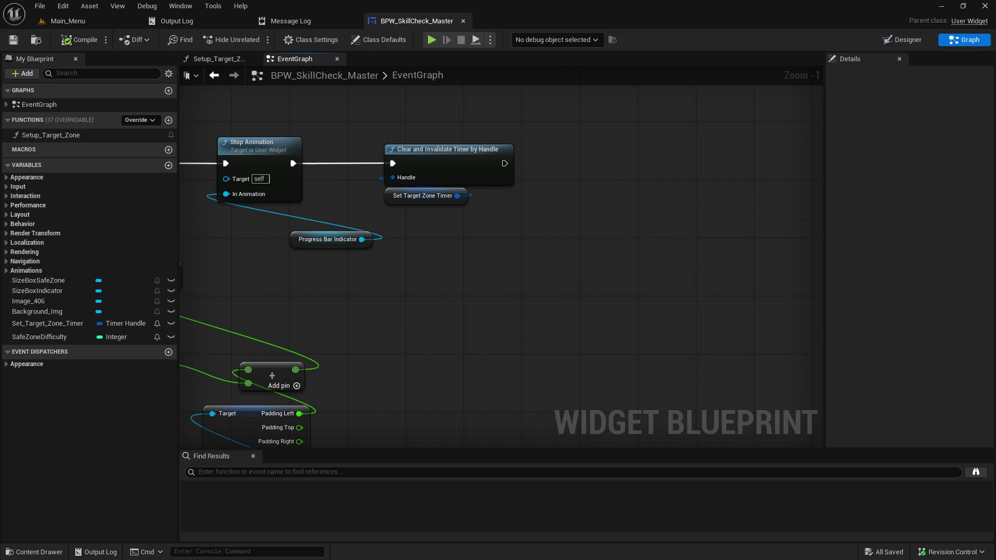
Add a Remove from Parent node right after Clear and Invalidate Timer by Handle.
right_click(509, 272)
text(remove from parent)
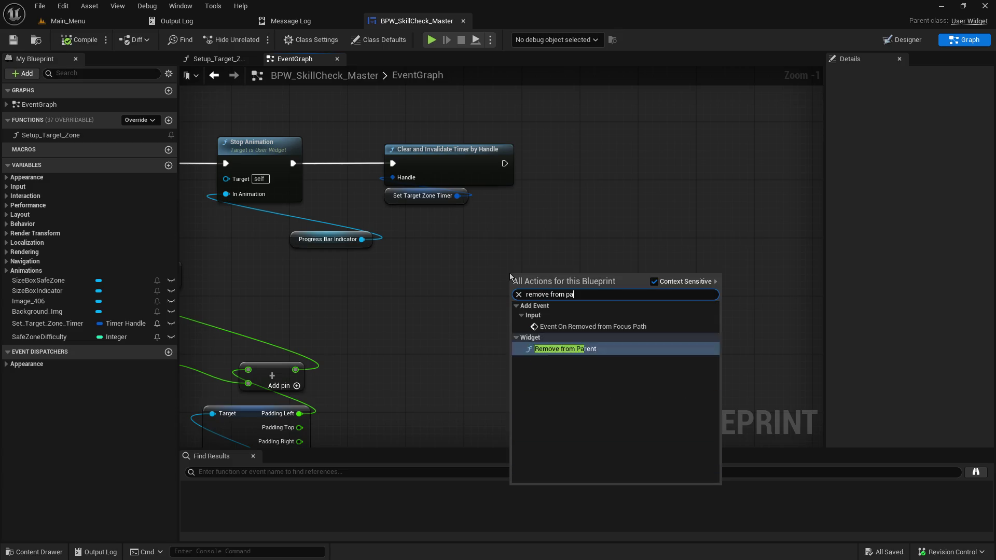
key(Return)
mouse_move(514, 280)
mouse_down()
mouse_move(549, 230)
mouse_move(550, 149)
mouse_move(542, 171)
mouse_move(552, 164)
mouse_up()
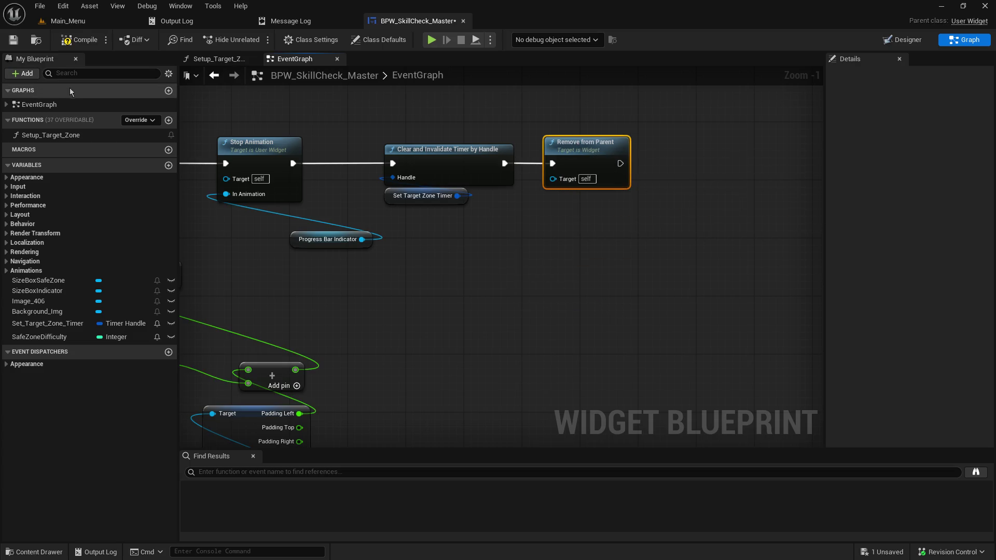
Compile and save the skill-check blueprint, then start a play session from Main_Menu.
click(13, 40)
click(83, 40)
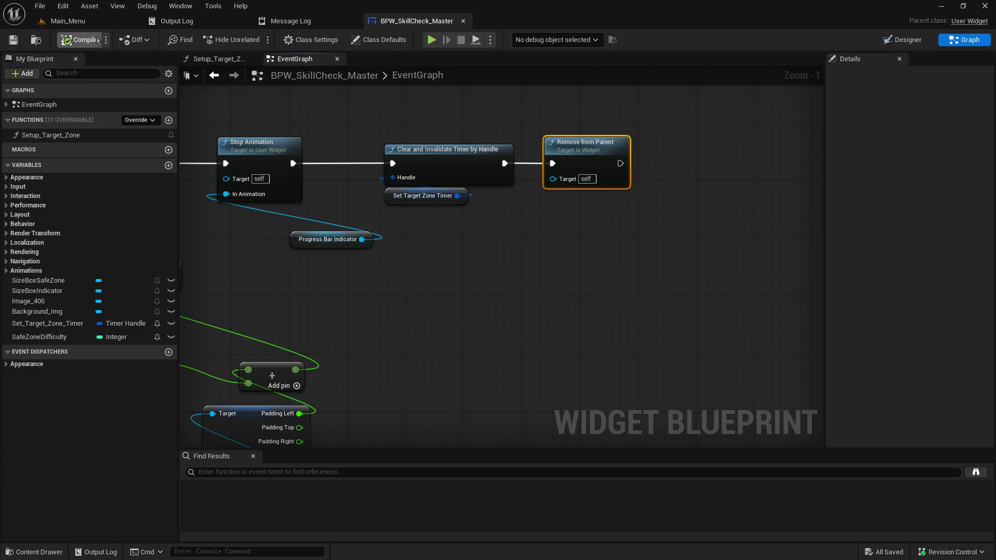
click(67, 20)
click(261, 40)
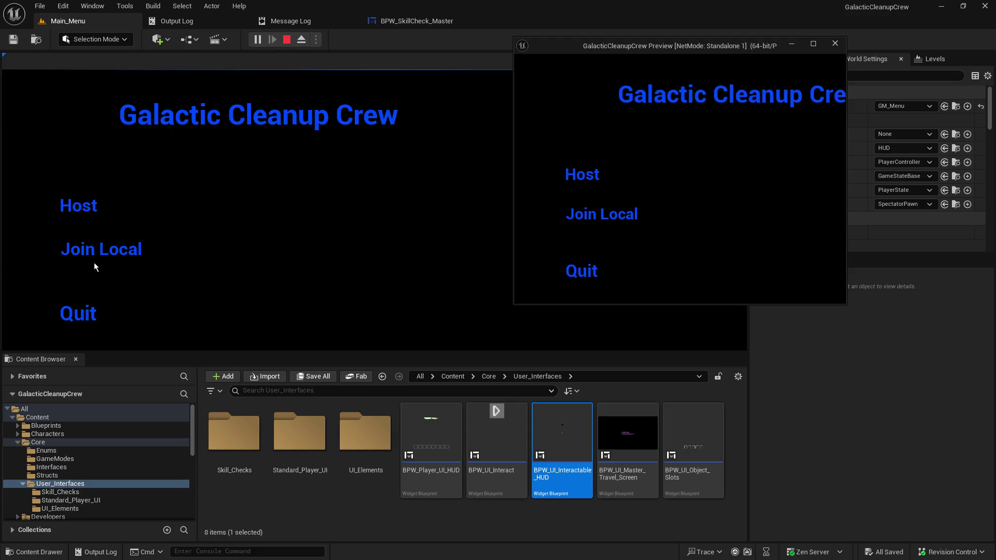
Host a game, attempt the skill check with Space, then stop play with Esc.
click(82, 205)
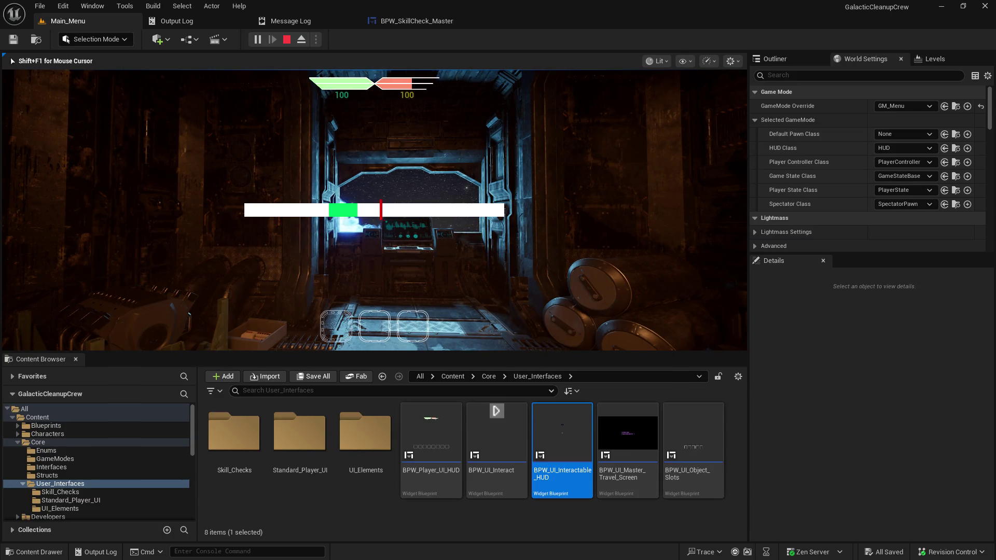
key(space)
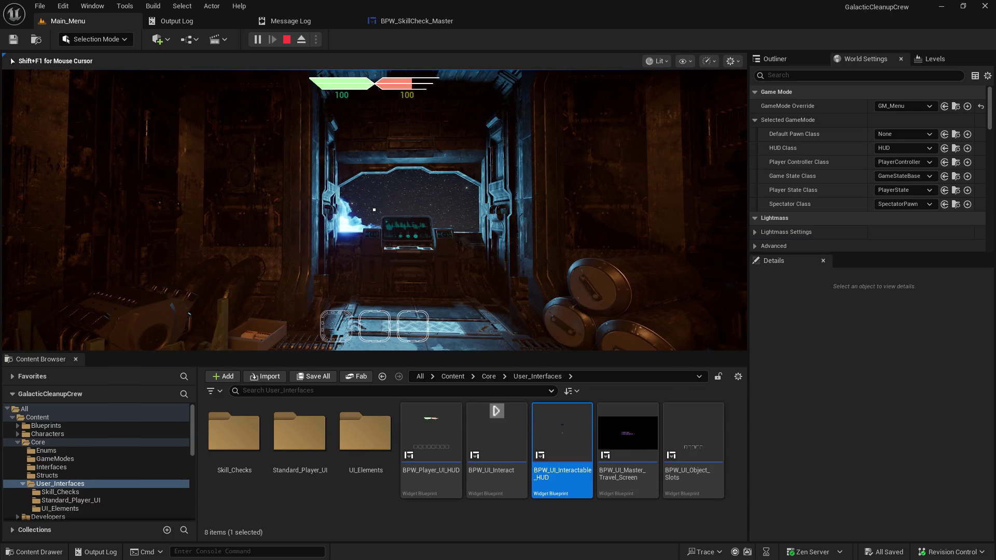
key(Escape)
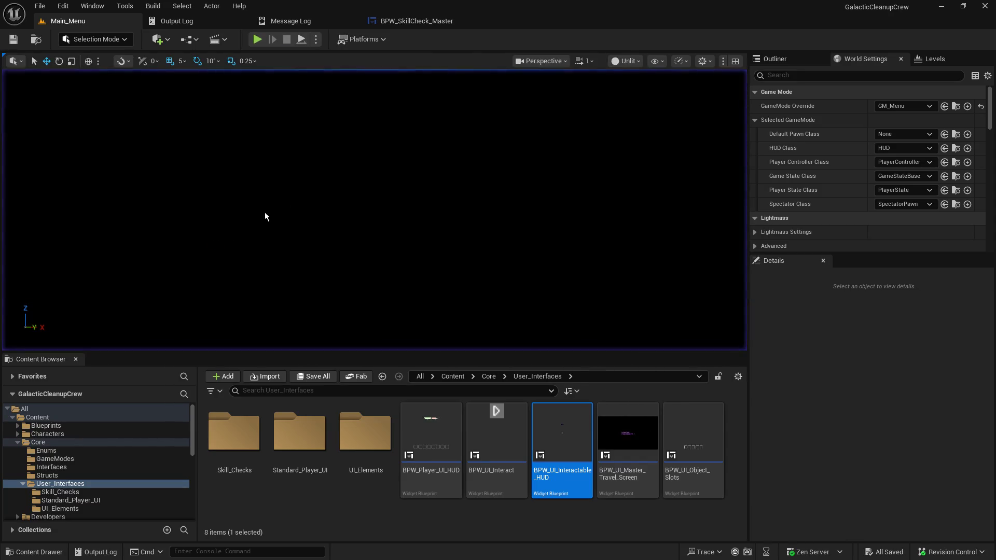
Find the Set_Target_Zone event and line up Random Integer in Range beside the SET node.
click(415, 21)
mouse_move(381, 156)
mouse_down()
mouse_move(322, 180)
mouse_move(366, 258)
mouse_move(417, 279)
mouse_move(675, 311)
mouse_up()
drag(311, 260, 616, 262)
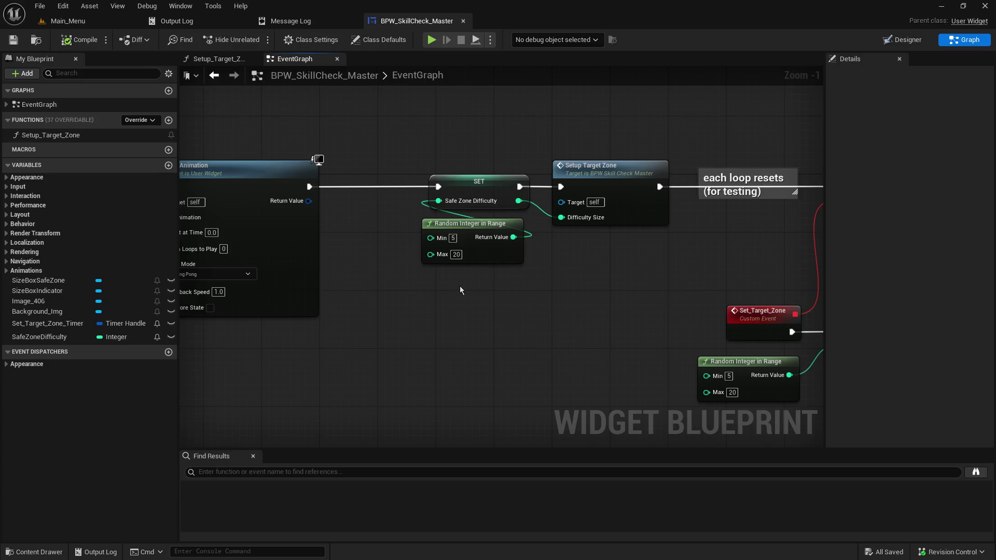
drag(460, 290, 387, 274)
drag(647, 354, 456, 274)
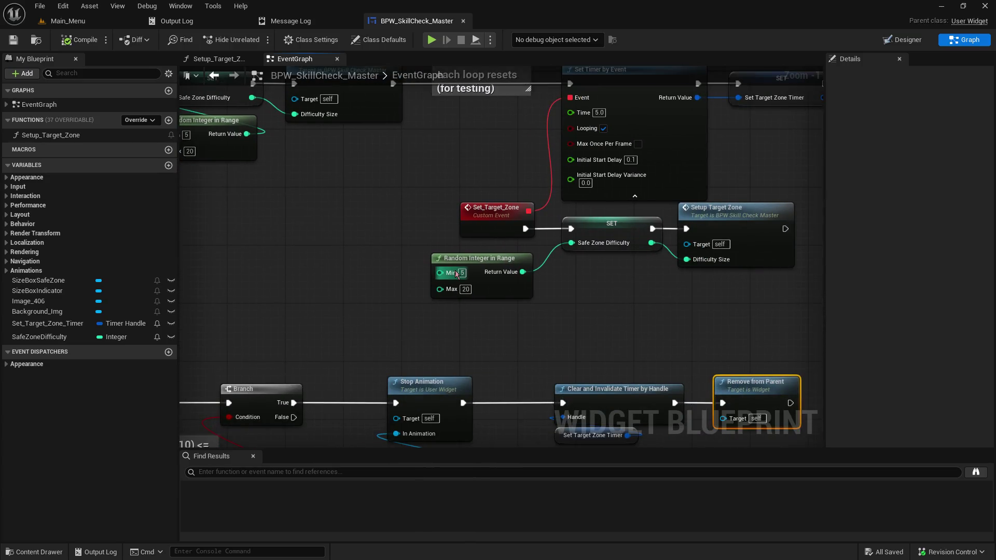
drag(398, 226, 450, 264)
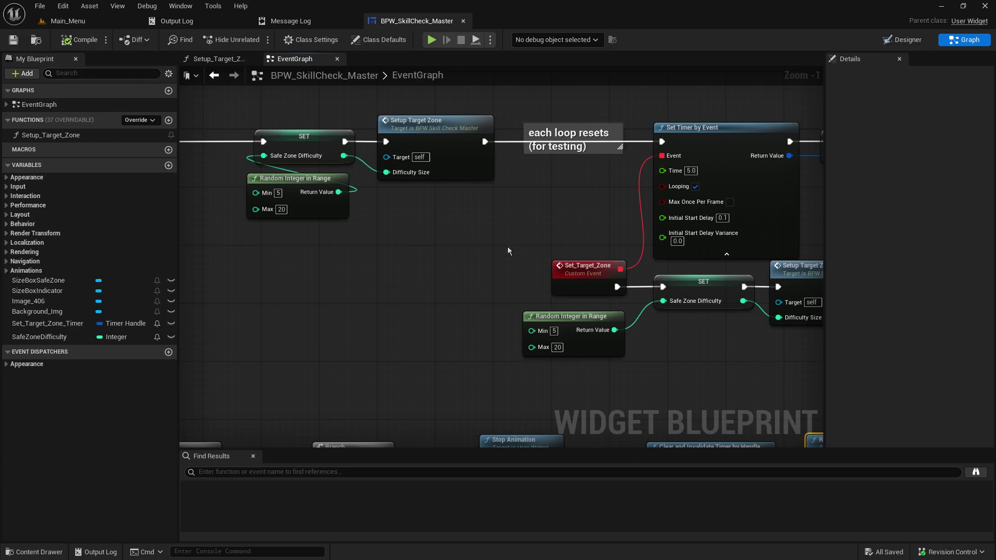
drag(522, 251, 484, 246)
drag(516, 319, 648, 322)
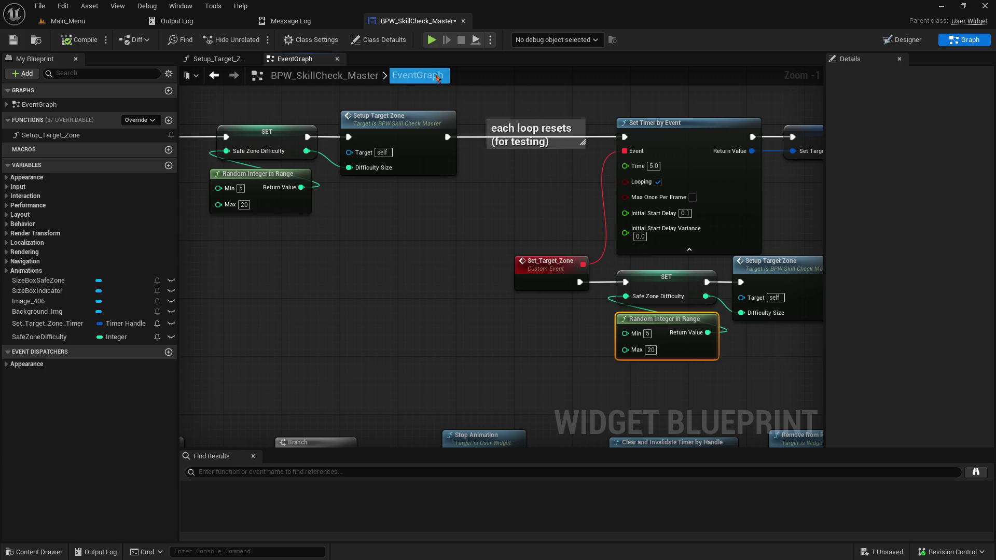
Nudge Setup Target Zone into line with the SET node and save the blueprint.
right_click(341, 253)
key(Escape)
key(ctrl+s)
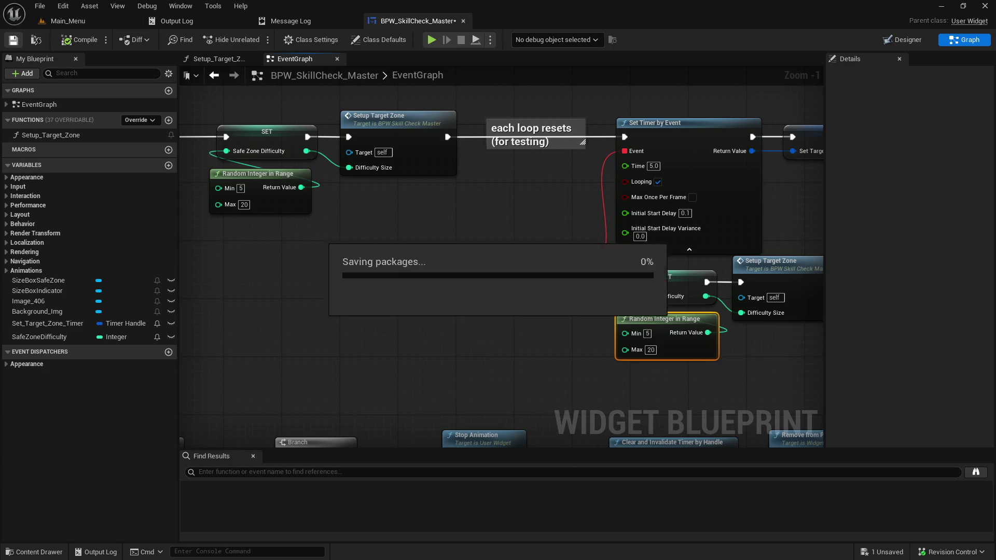
drag(478, 228, 285, 155)
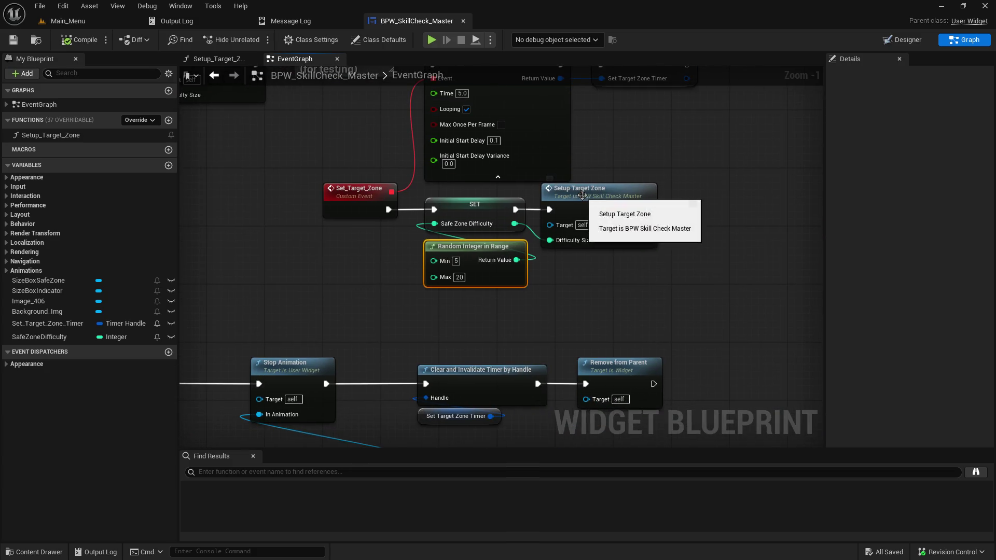
drag(585, 196, 600, 196)
key(ctrl+s)
drag(299, 148, 439, 232)
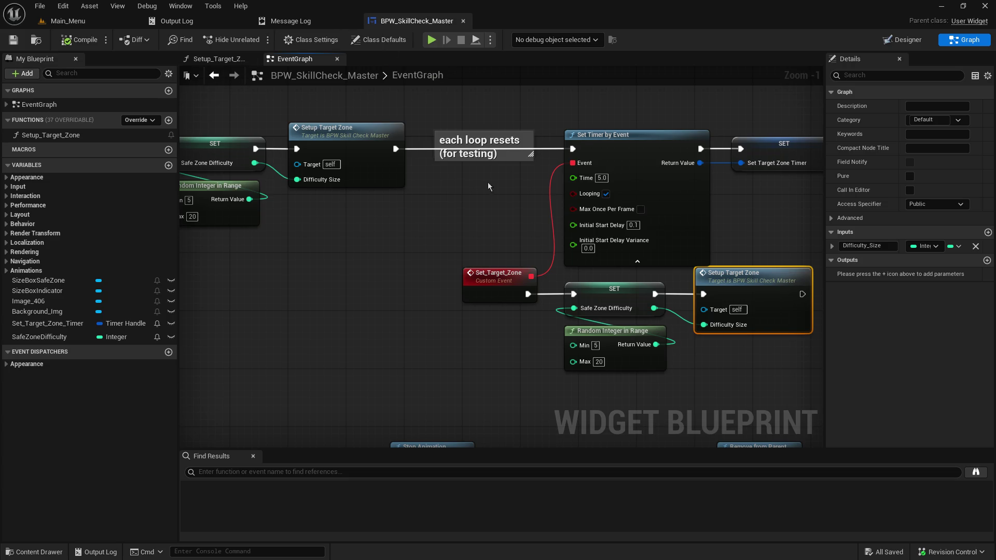
drag(454, 205, 575, 220)
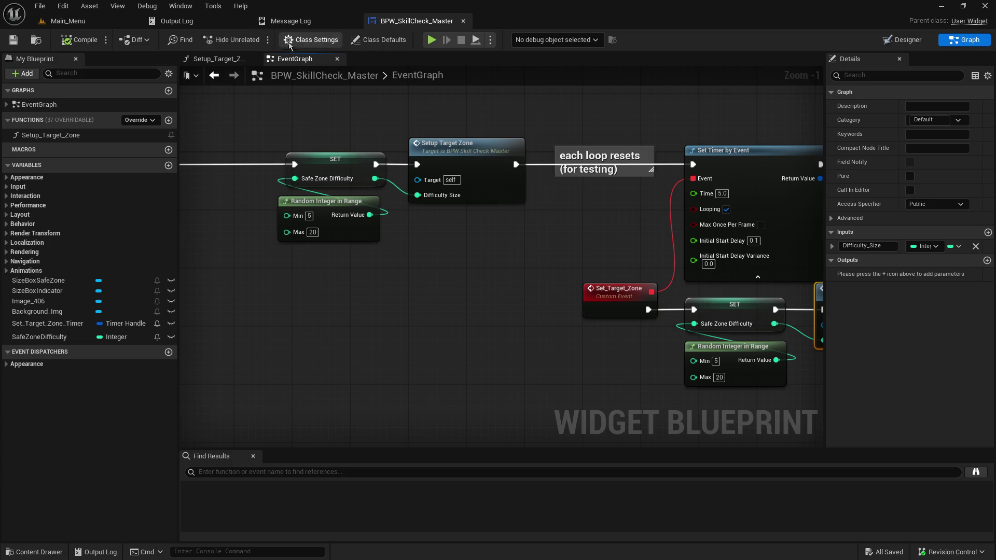
Review Setup_Target_Zone's padding and margin nodes, then go back to the event chain start.
click(225, 59)
mouse_move(389, 186)
mouse_down()
mouse_move(639, 269)
mouse_move(724, 271)
mouse_up()
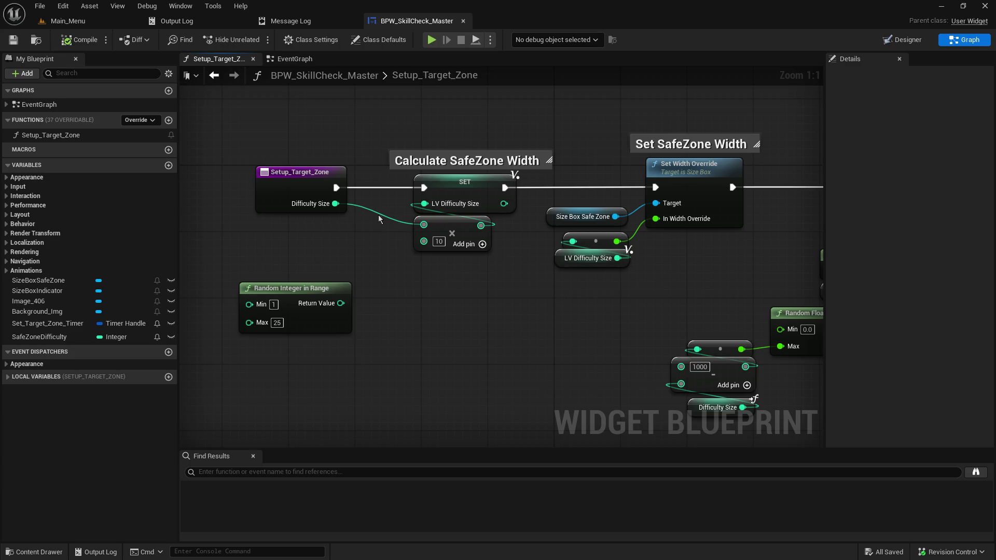
drag(672, 284, 471, 261)
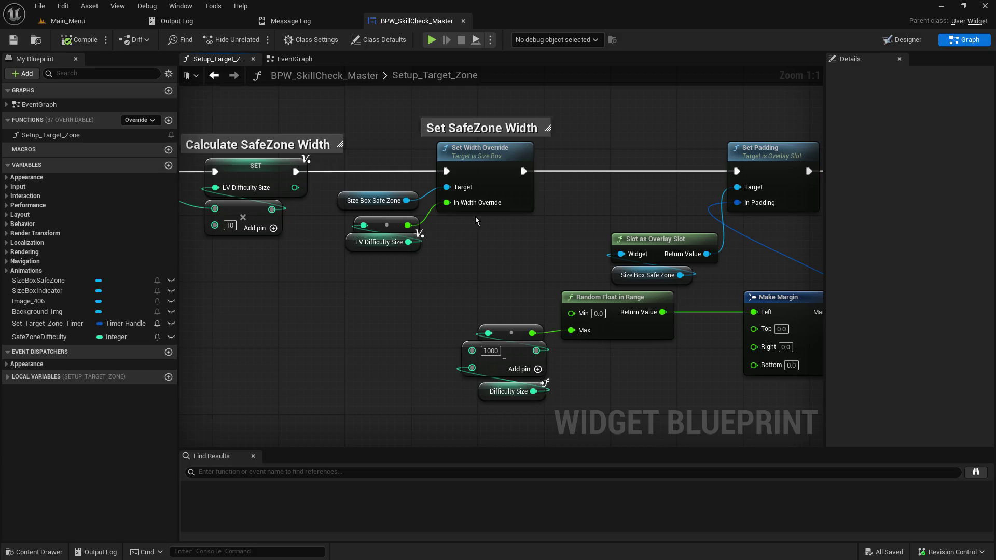
mouse_move(549, 248)
mouse_down()
mouse_move(406, 206)
mouse_move(347, 222)
mouse_move(576, 220)
mouse_up()
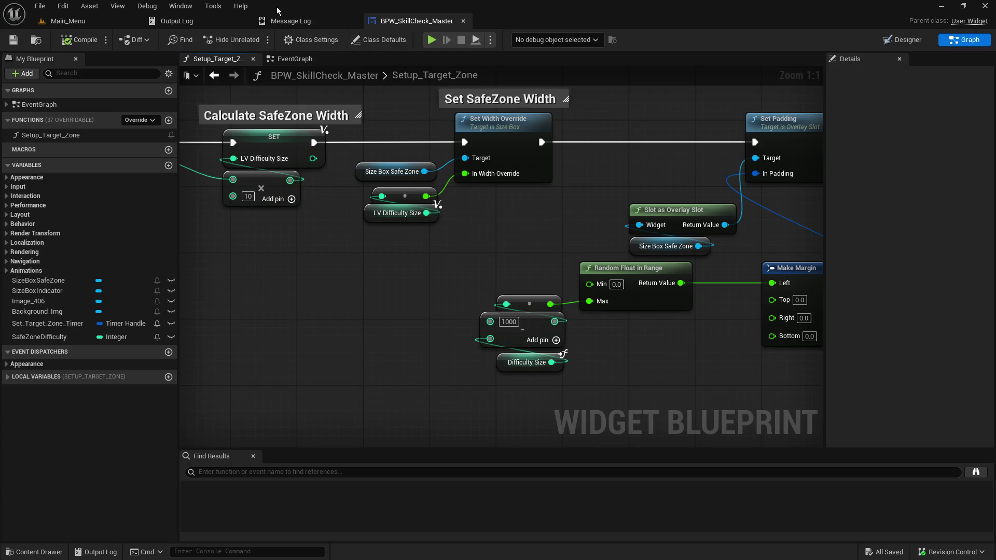
click(295, 59)
mouse_move(427, 281)
mouse_down()
mouse_move(816, 322)
mouse_move(557, 312)
mouse_up()
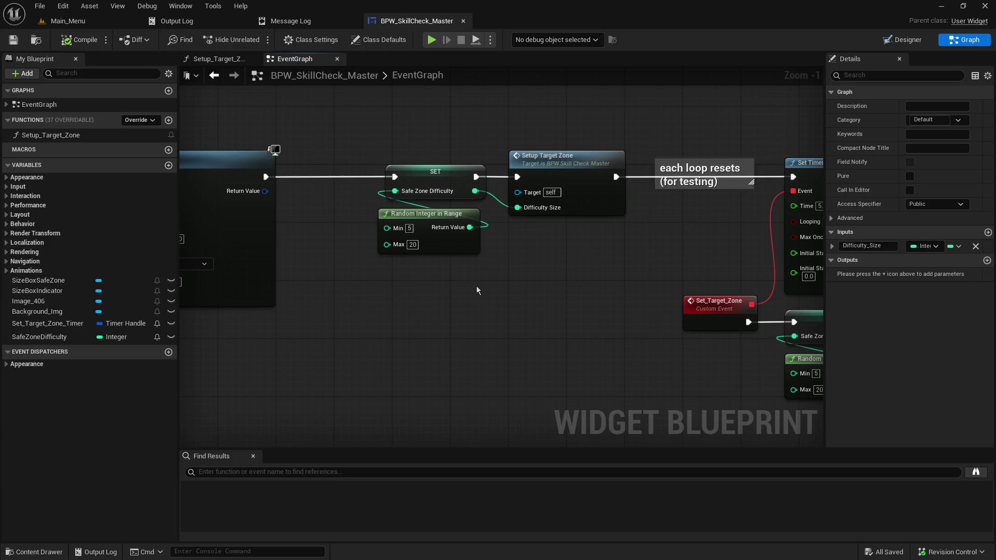
Check the Random Integer in Range node, then play from Main_Menu and host a game.
click(452, 250)
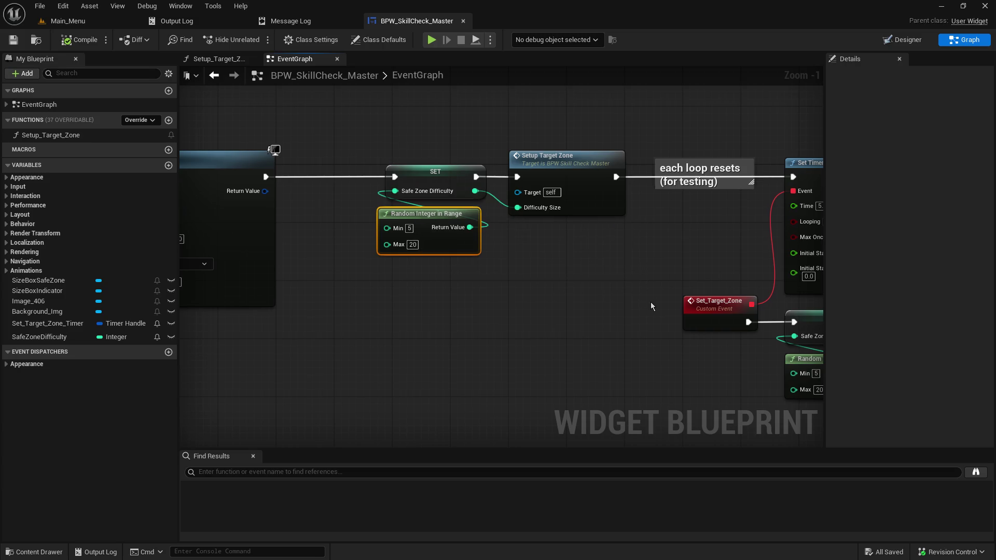
drag(651, 302, 839, 311)
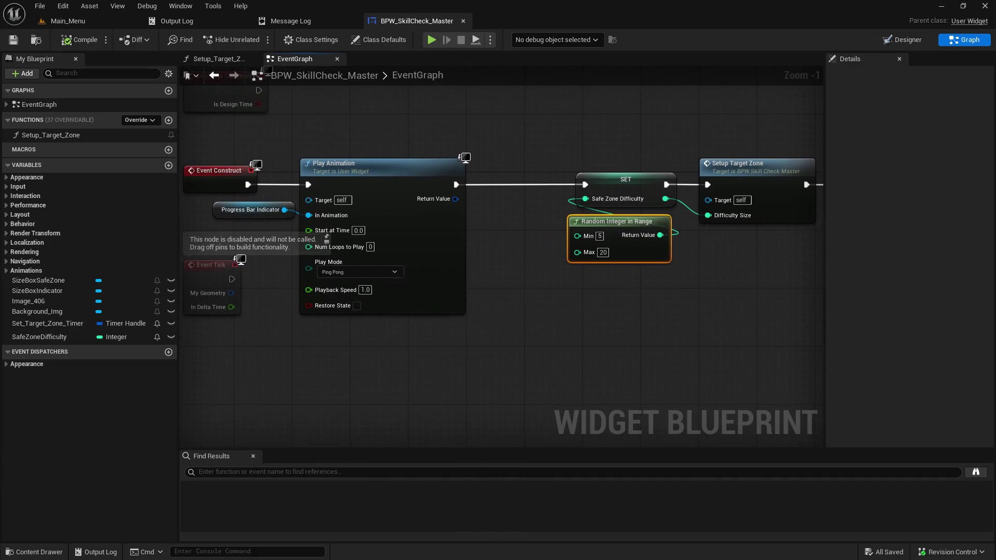
click(67, 21)
click(257, 40)
click(85, 209)
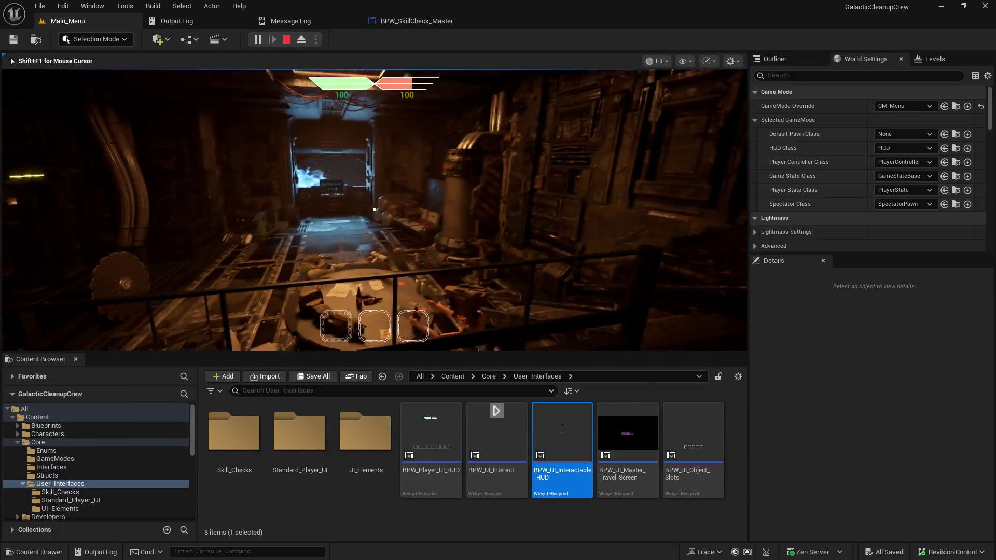
Stop the current test and run a quick hosted play test of the skill check.
key(Escape)
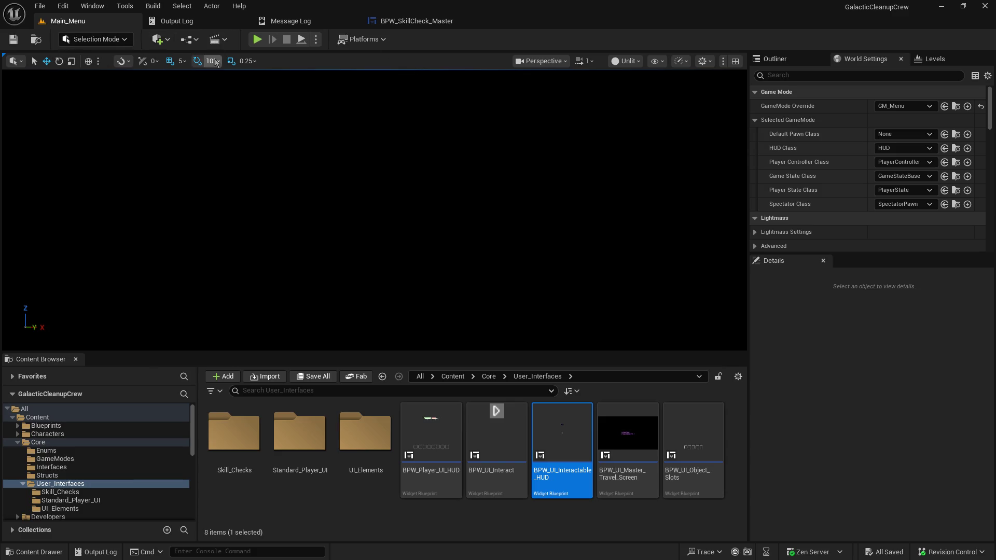
click(257, 40)
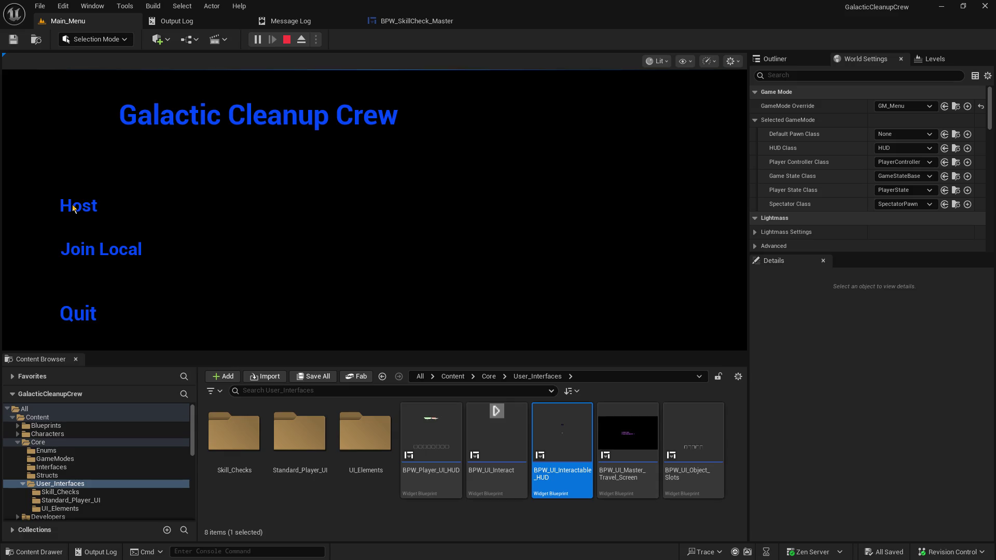
click(72, 205)
click(84, 207)
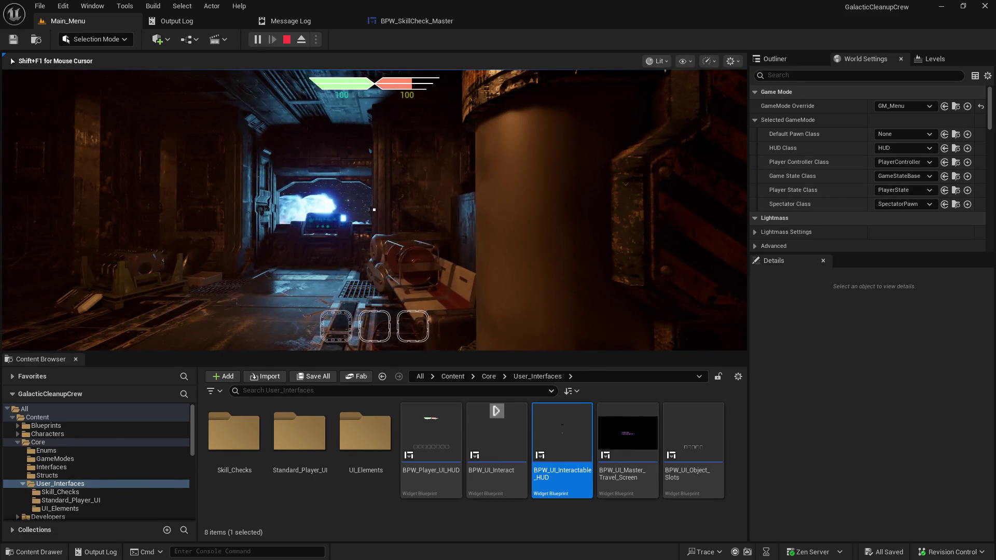
key(Escape)
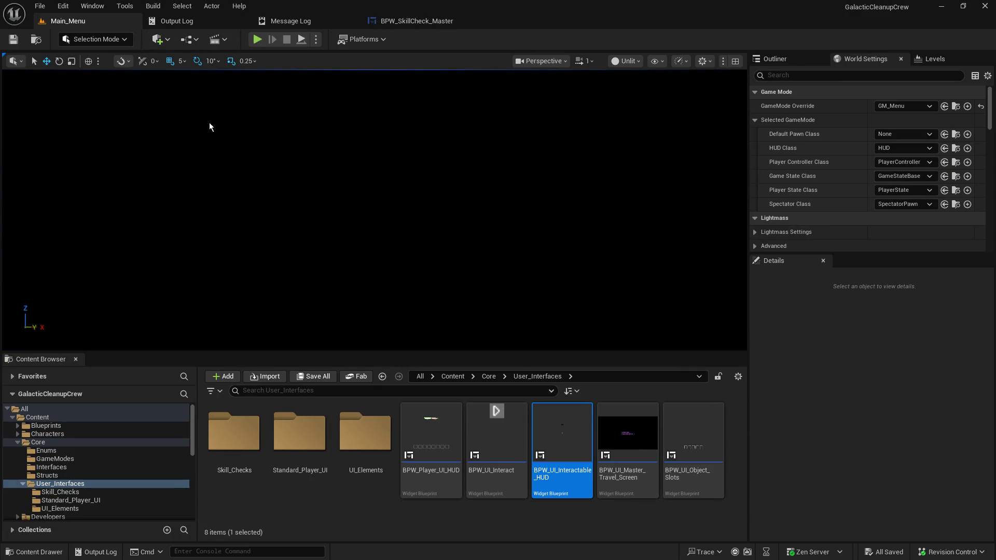
Host another play test and walk the character down the corridor to see the skill-check bar.
key(alt+p)
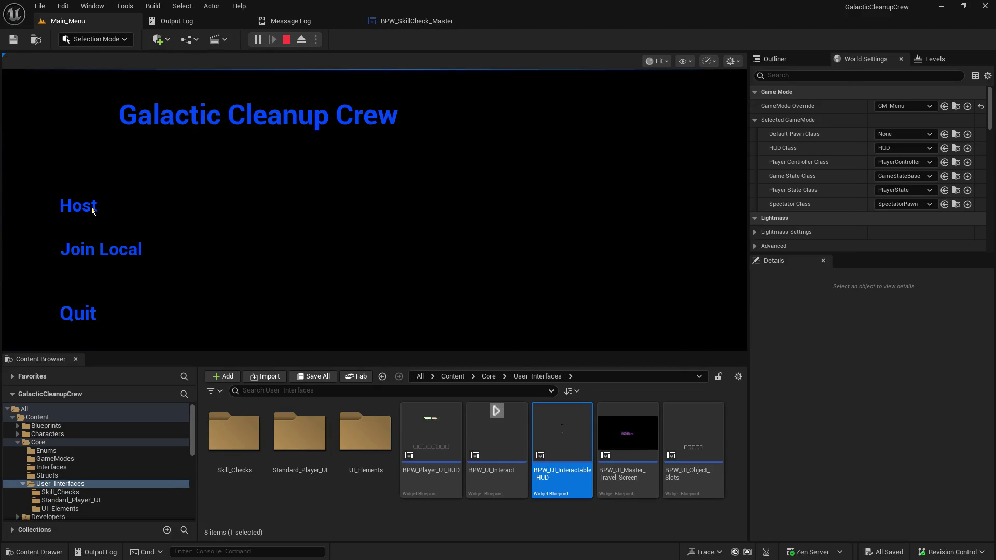
click(92, 208)
click(92, 211)
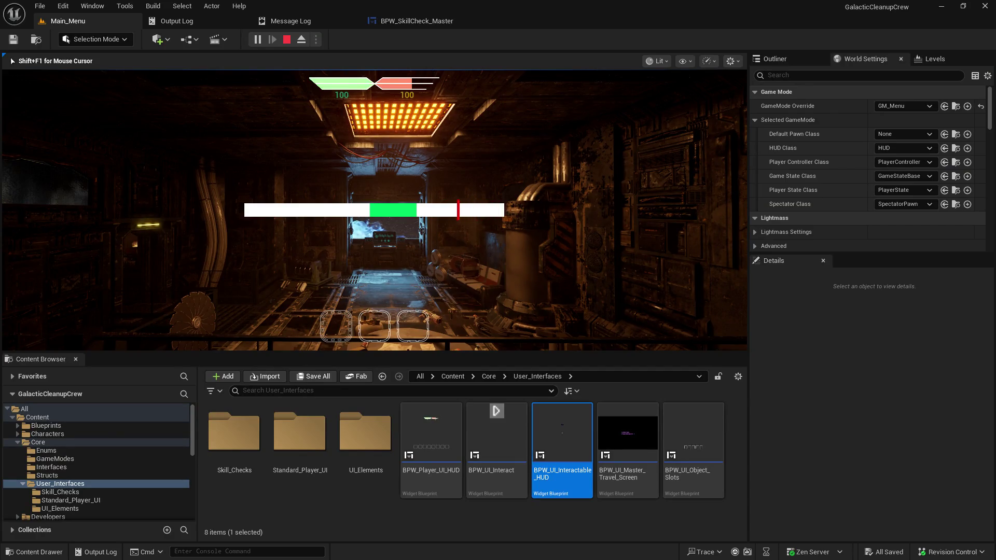
key(space)
key(w)
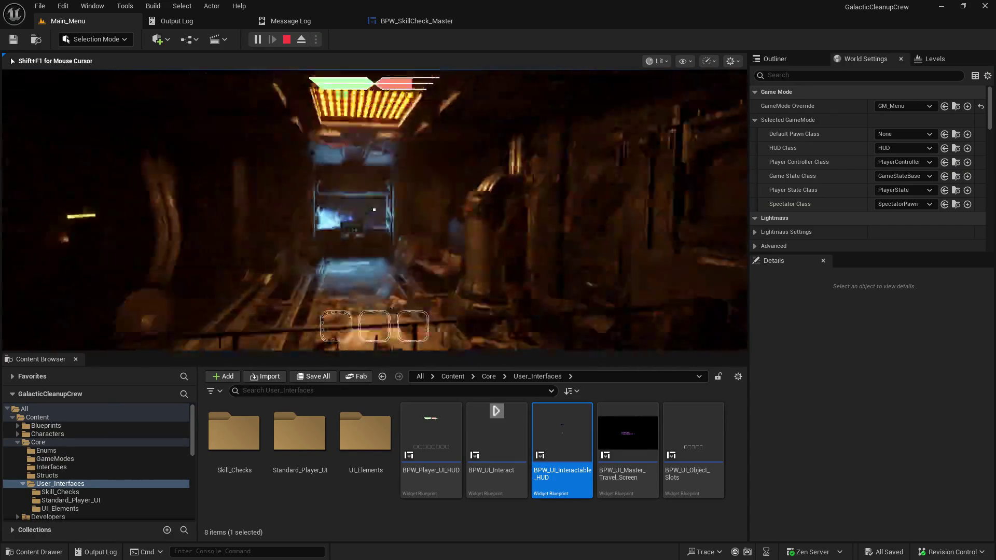
key(w)
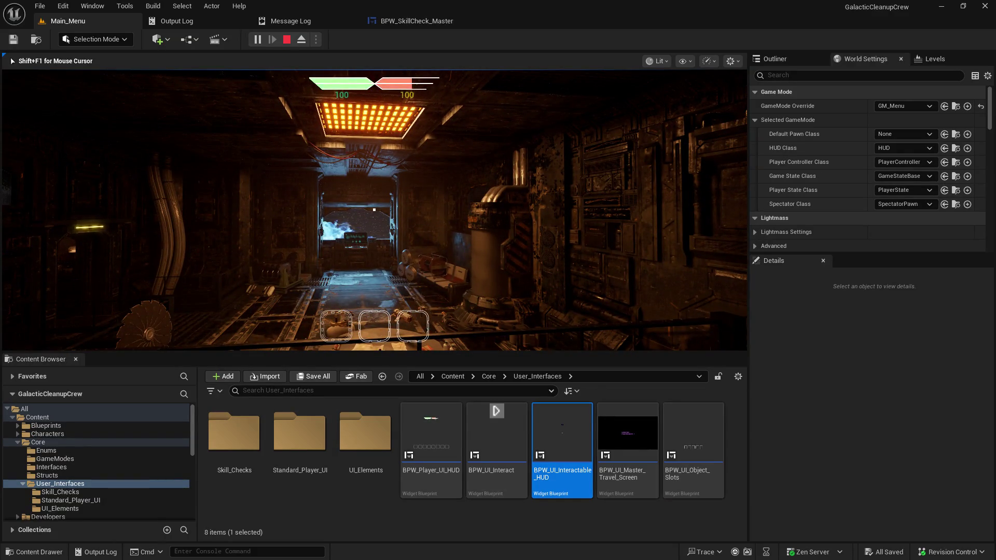
key(Escape)
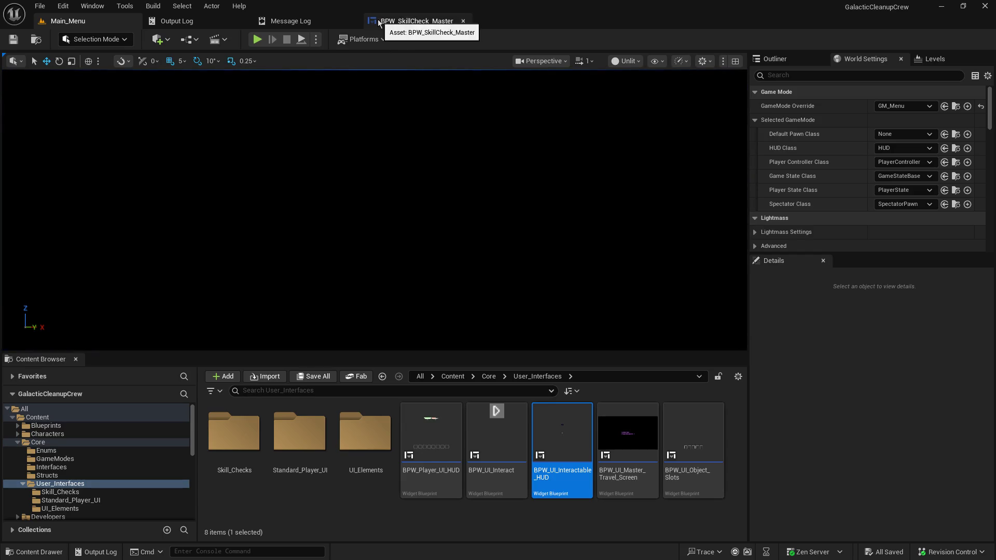
Set Max to 5 on both Random Integer in Range nodes and compile the widget blueprint.
click(397, 20)
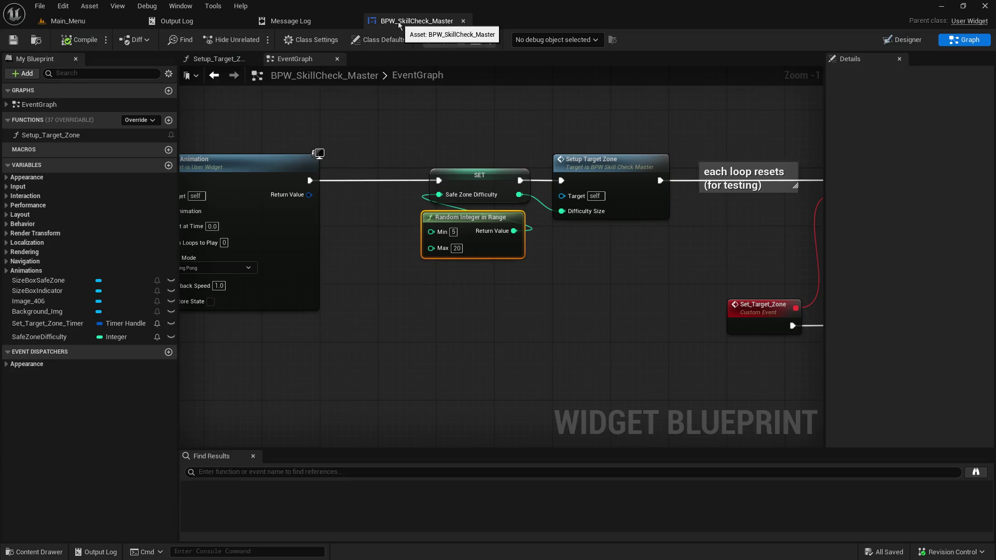
mouse_move(380, 266)
mouse_down()
mouse_move(661, 260)
mouse_move(386, 306)
mouse_move(311, 304)
mouse_up()
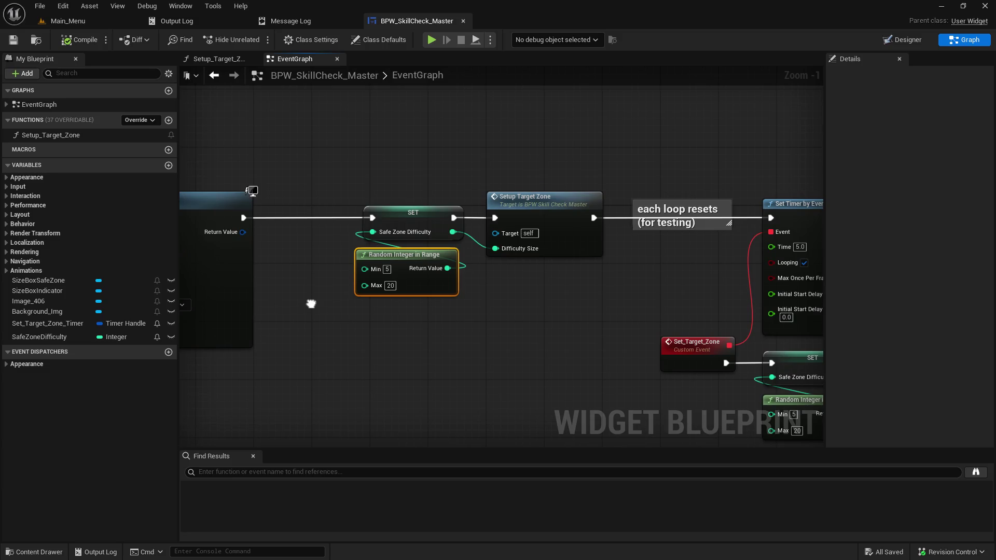
click(390, 286)
click(425, 336)
drag(556, 319, 264, 246)
text(5)
key(Return)
drag(269, 294, 474, 307)
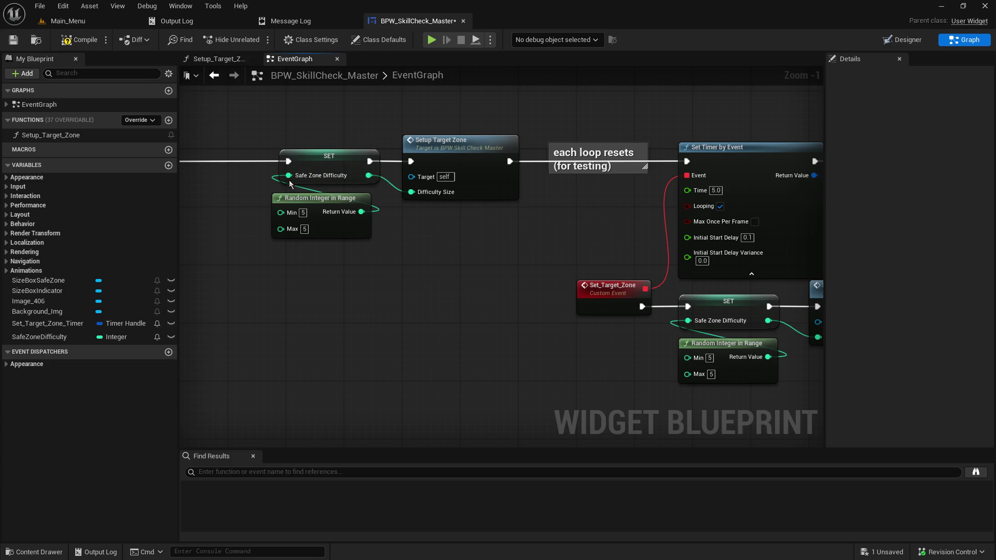
click(85, 42)
Shift Play Animation to the right and select Event Pre Construct with Event Construct.
mouse_move(255, 103)
mouse_down()
mouse_move(287, 91)
mouse_move(583, 96)
mouse_up()
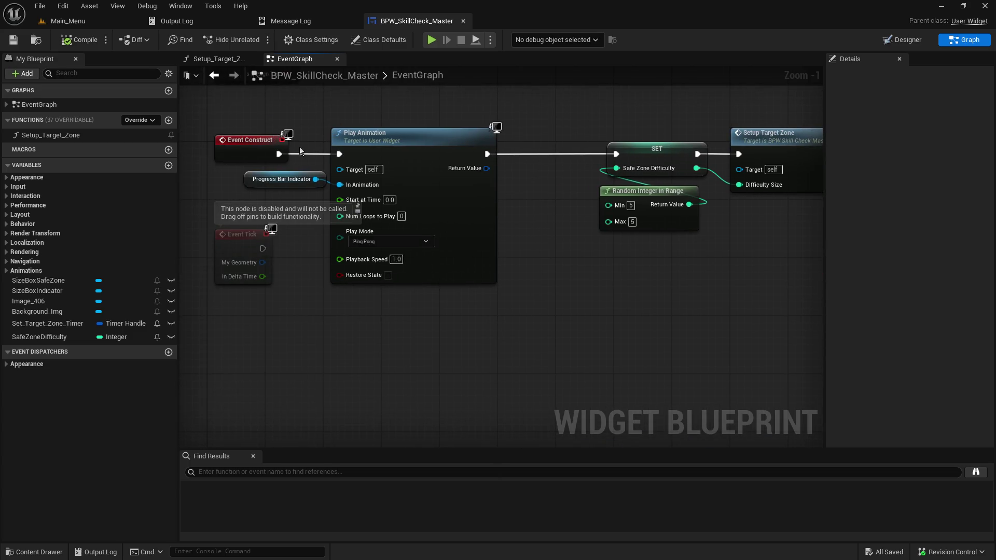
drag(314, 133, 423, 179)
drag(415, 145, 480, 144)
drag(334, 118, 382, 231)
click(306, 176)
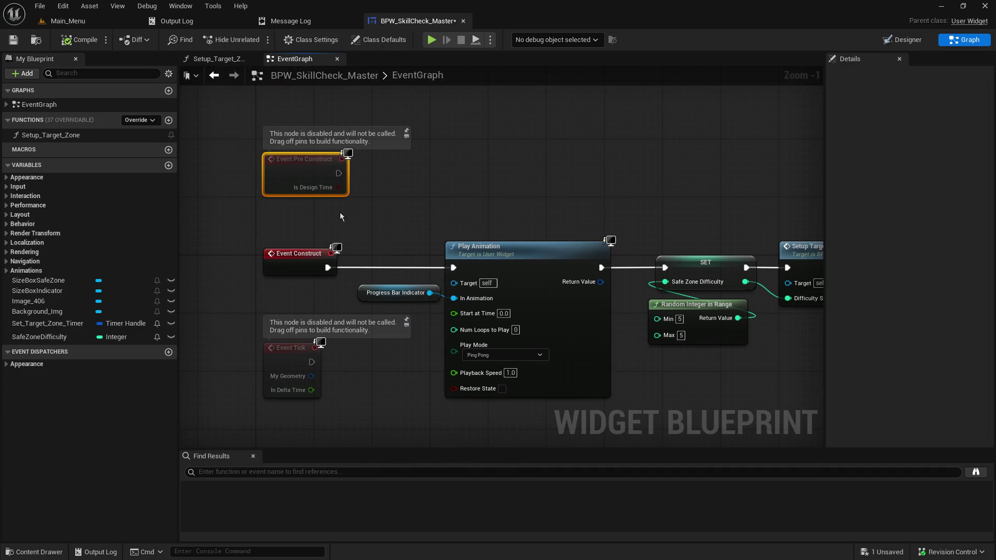
mouse_move(233, 134)
mouse_down()
mouse_move(342, 269)
mouse_move(319, 77)
mouse_up()
Move Event Tick beneath Event Construct and break Event Construct's wire to Play Animation.
click(300, 404)
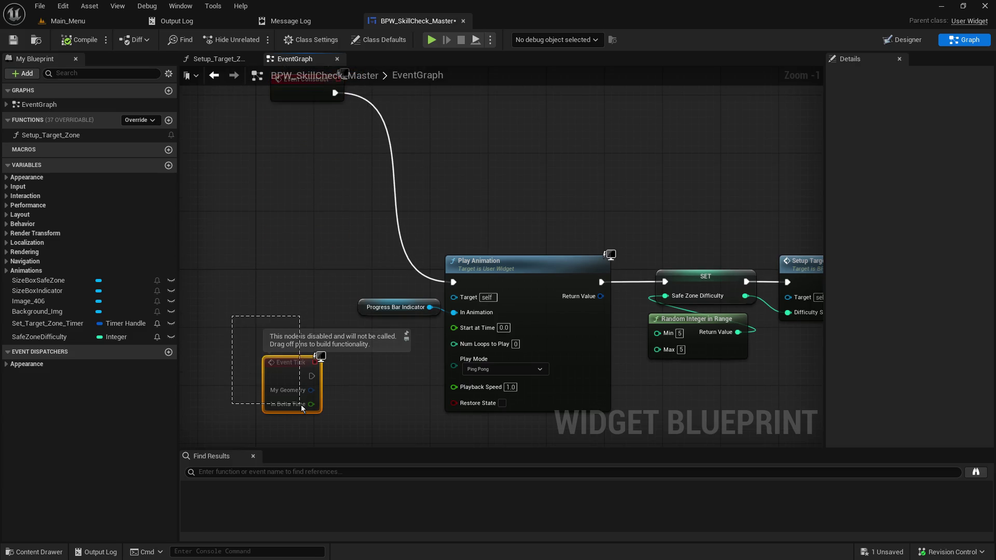
mouse_move(300, 370)
mouse_down()
mouse_move(282, 175)
mouse_move(302, 147)
mouse_up()
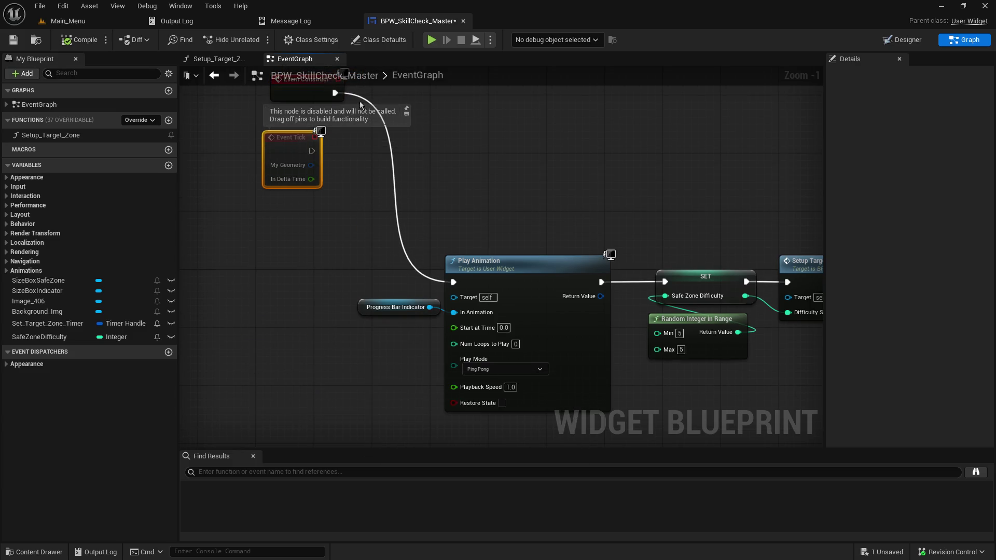
alt+click(335, 93)
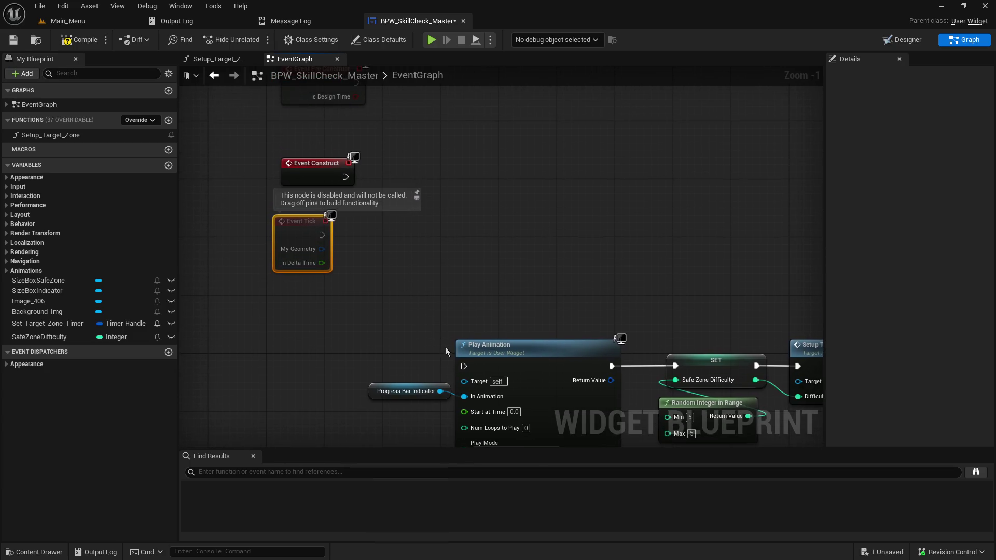
right_click(314, 335)
Add a custom event named Init_SkillCheck.
text(add cust)
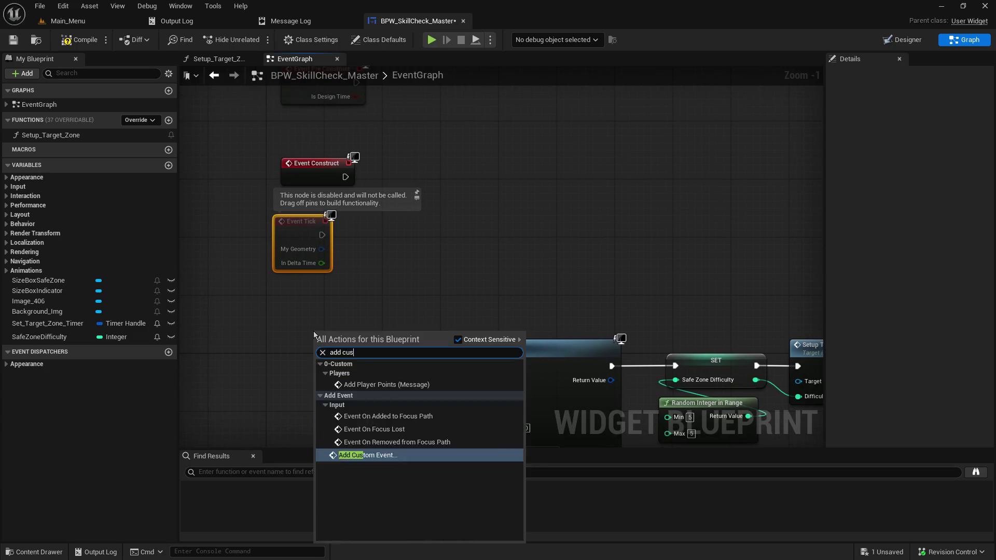
key(Return)
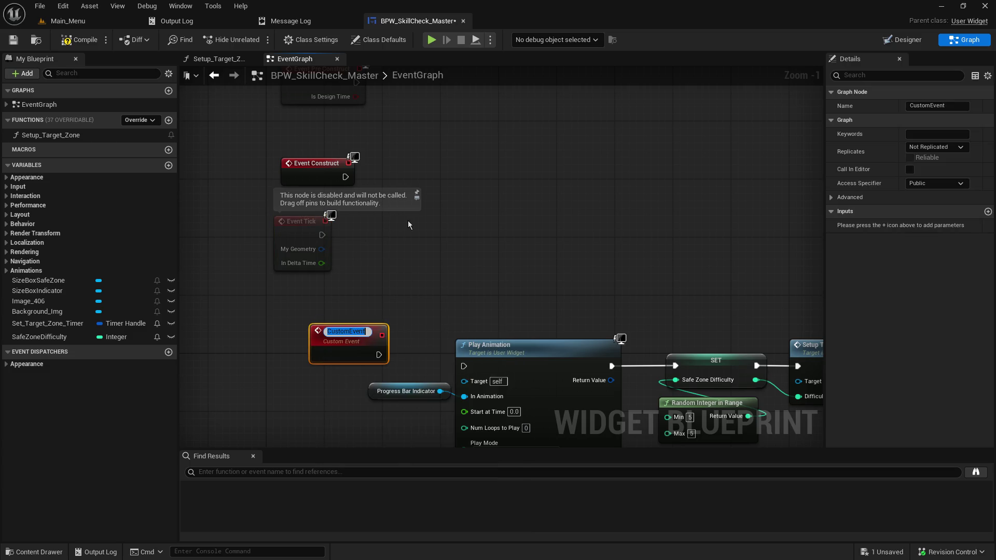
key(BackSpace)
text(Init)
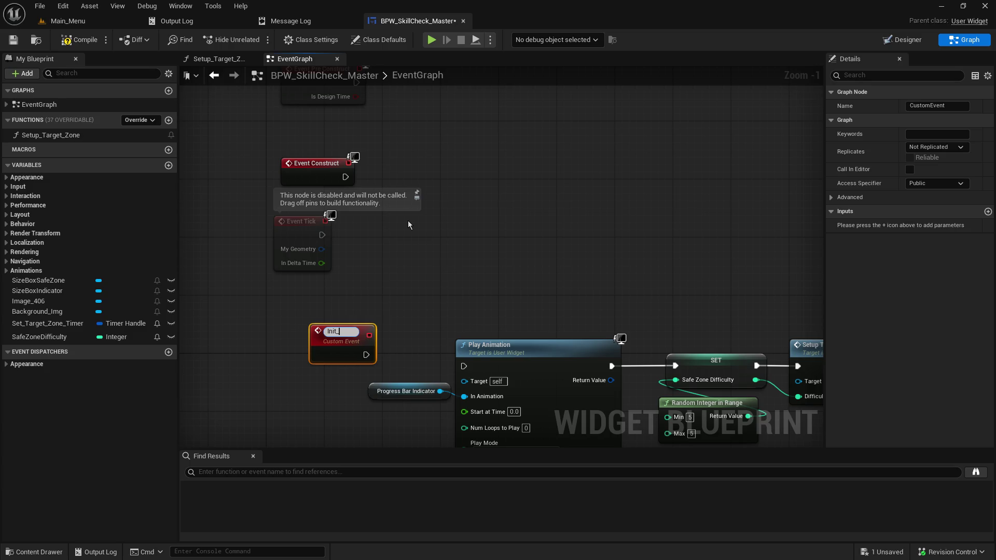
text(_SkillCheck)
key(Return)
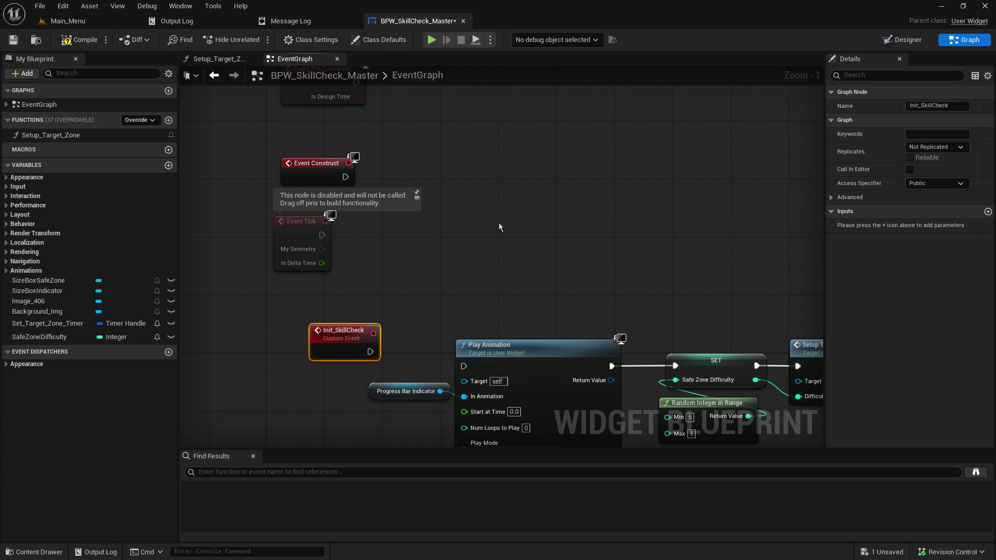
Give Init_SkillCheck an integer input named Difficulty and shift the event left.
click(987, 211)
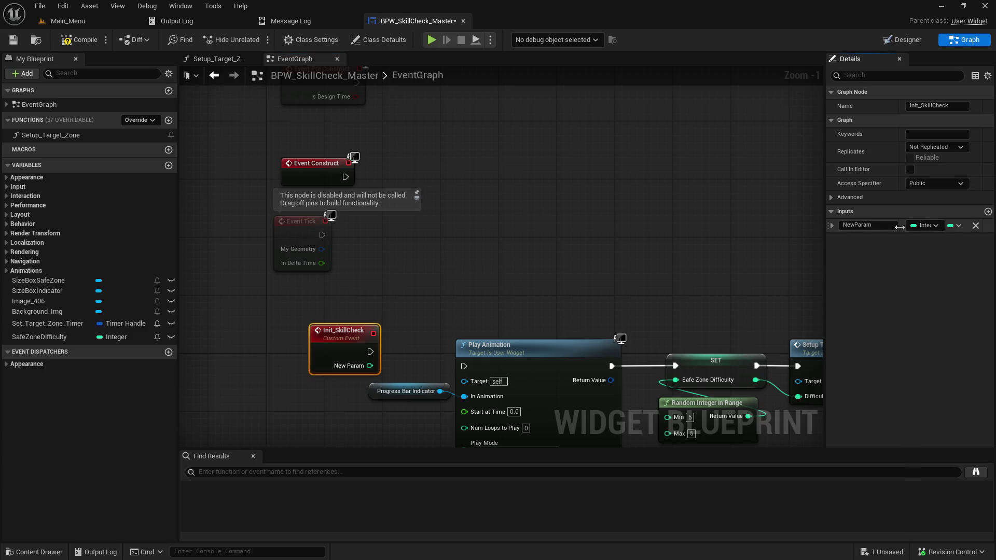
click(888, 226)
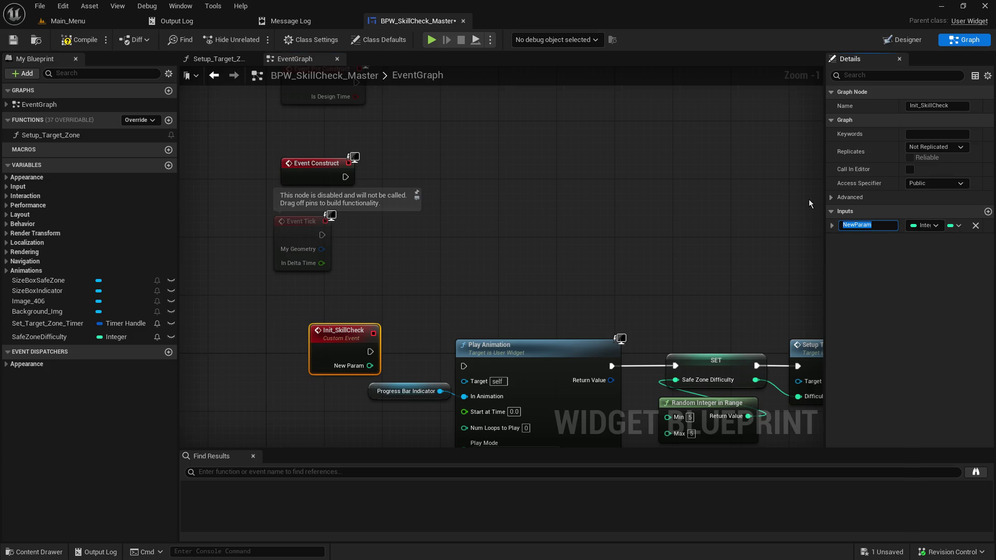
text(Difficulty)
key(Return)
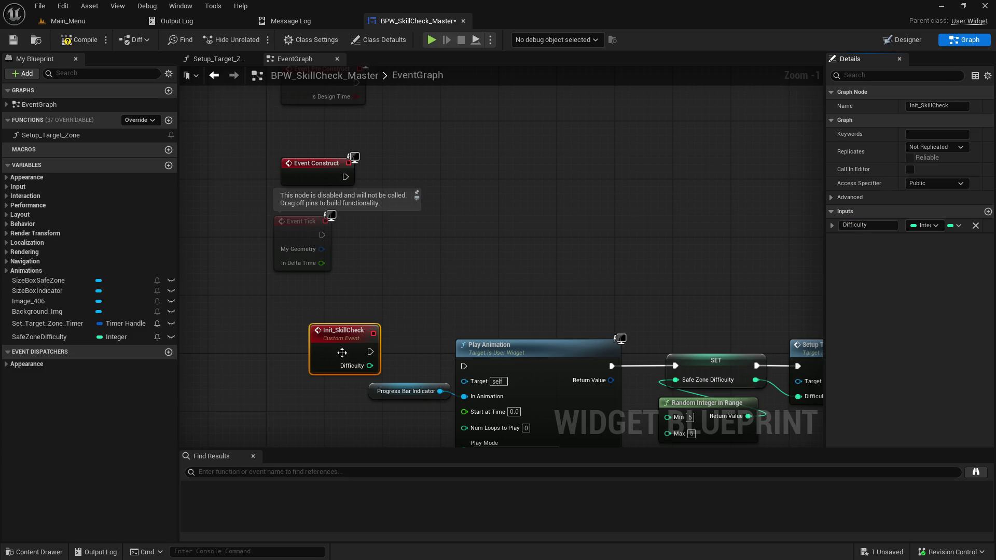
mouse_move(352, 354)
mouse_down()
mouse_move(315, 361)
mouse_move(444, 382)
mouse_move(464, 366)
mouse_up()
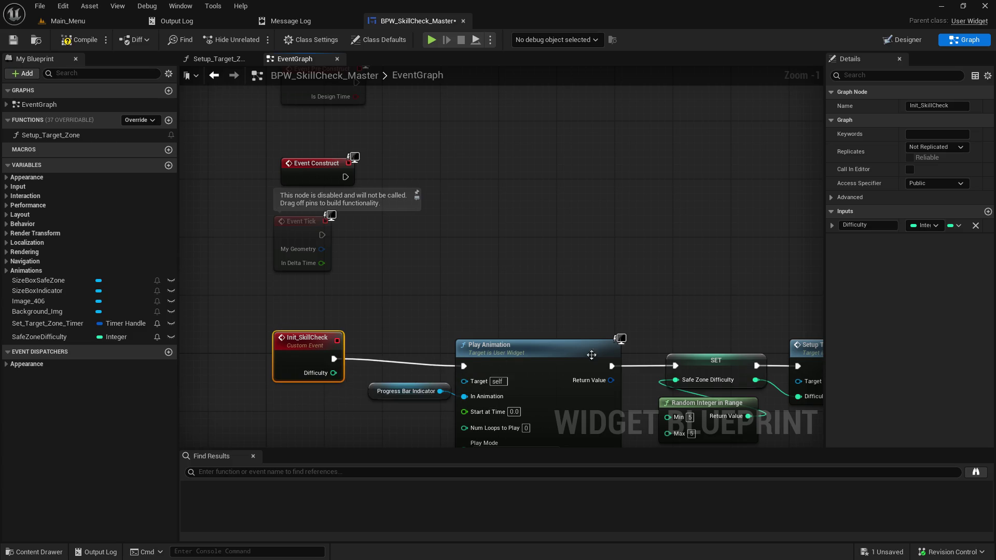
Duplicate the Random Integer in Range node, move Event Construct up-left, and select SET Safe Zone Difficulty.
click(733, 406)
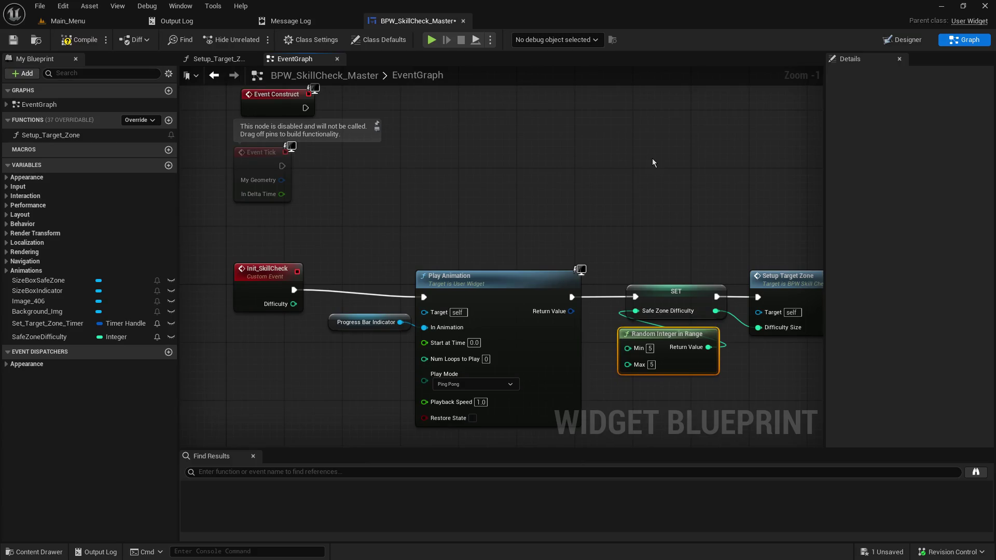
key(ctrl+c)
key(ctrl+v)
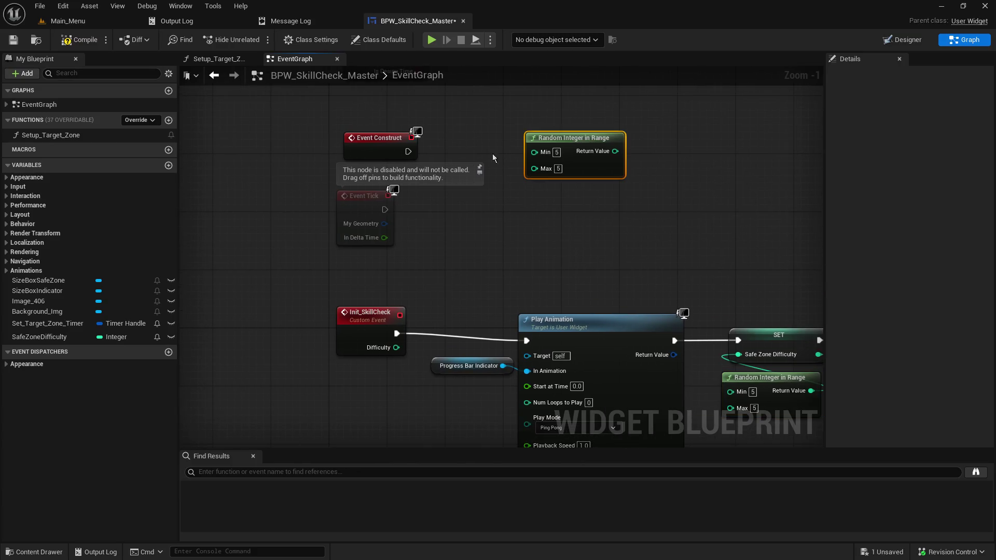
drag(374, 142, 366, 119)
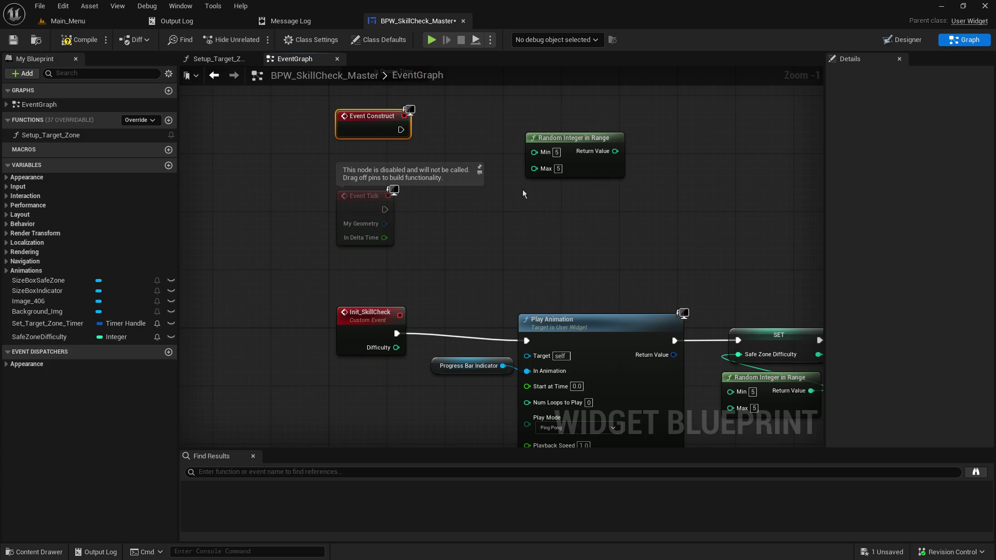
click(655, 335)
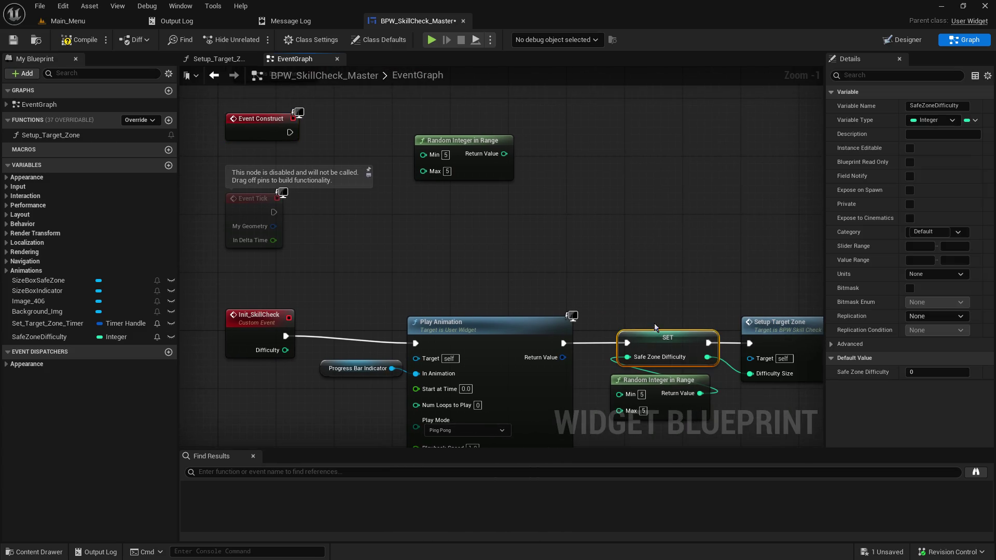
drag(574, 143, 633, 215)
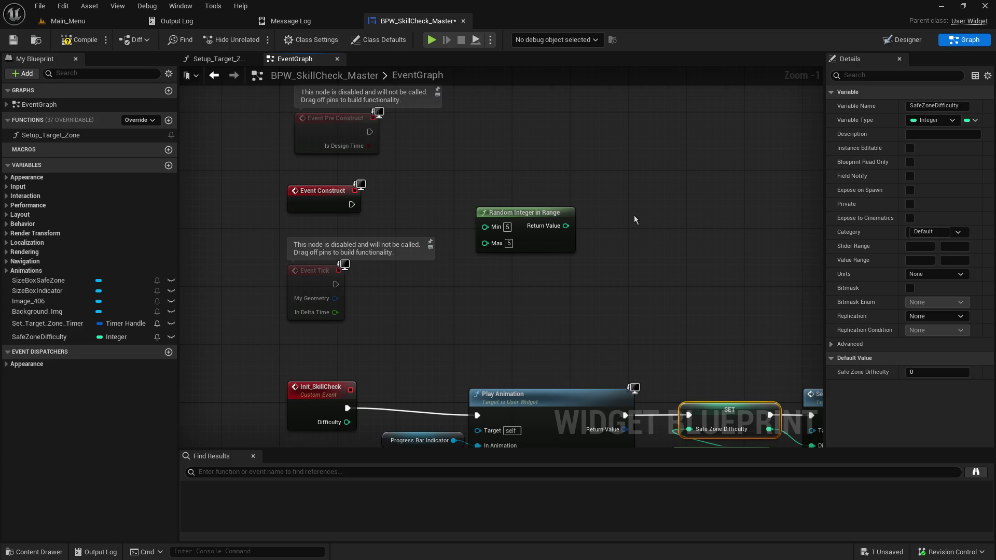
Paste a SET Safe Zone Difficulty node beside Event Construct and wire Event Construct into it.
key(ctrl+v)
mouse_move(571, 225)
mouse_down()
mouse_move(555, 211)
mouse_move(588, 246)
mouse_move(643, 246)
mouse_move(492, 193)
mouse_move(552, 191)
mouse_move(533, 191)
mouse_up()
mouse_move(351, 204)
mouse_down()
mouse_move(475, 218)
mouse_move(493, 199)
mouse_move(466, 197)
mouse_up()
mouse_move(498, 236)
mouse_down()
mouse_move(476, 236)
mouse_move(493, 204)
mouse_up()
click(478, 204)
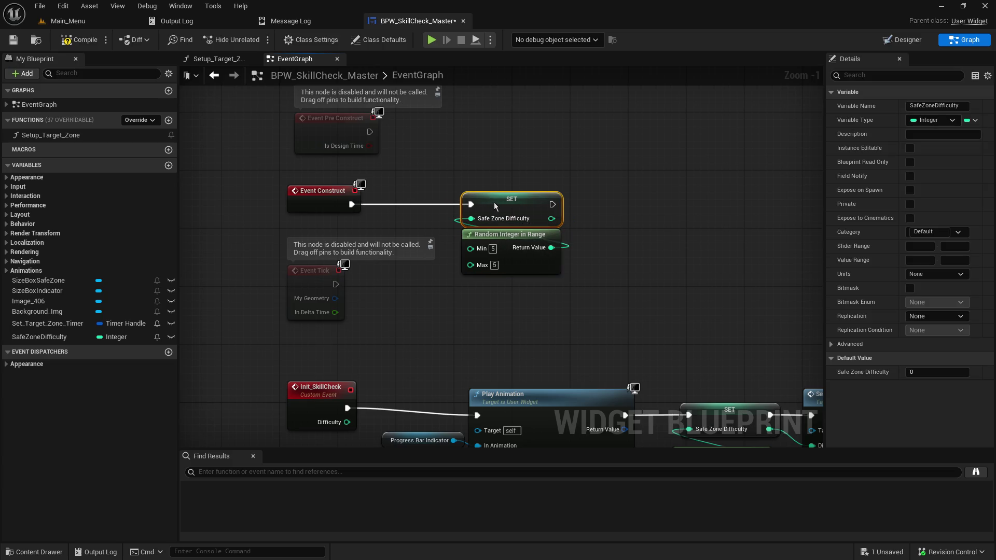
click(664, 269)
mouse_move(594, 268)
mouse_down()
mouse_move(484, 245)
mouse_move(498, 244)
mouse_up()
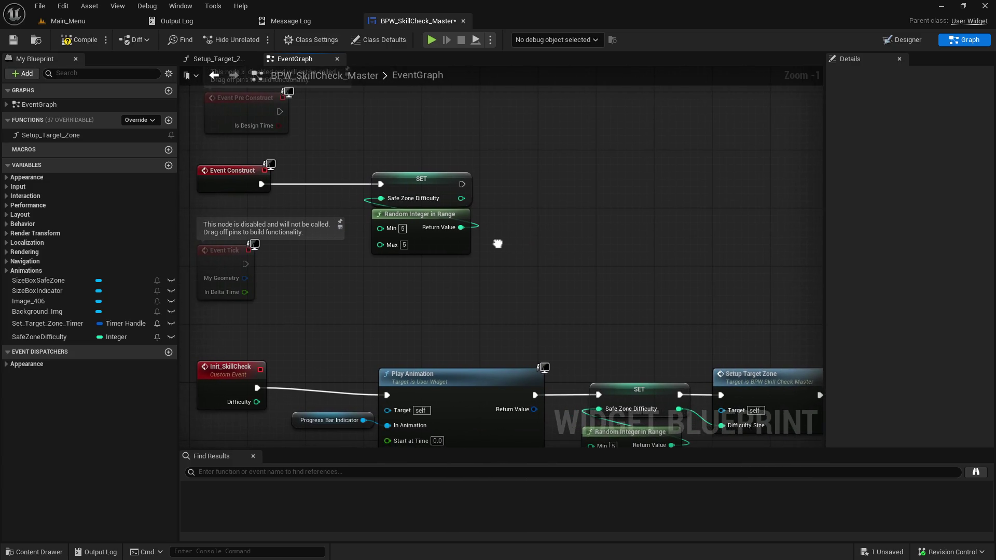
Add an Init Skill Check call after the SET node's execution pin.
drag(461, 184, 518, 188)
text(init sk)
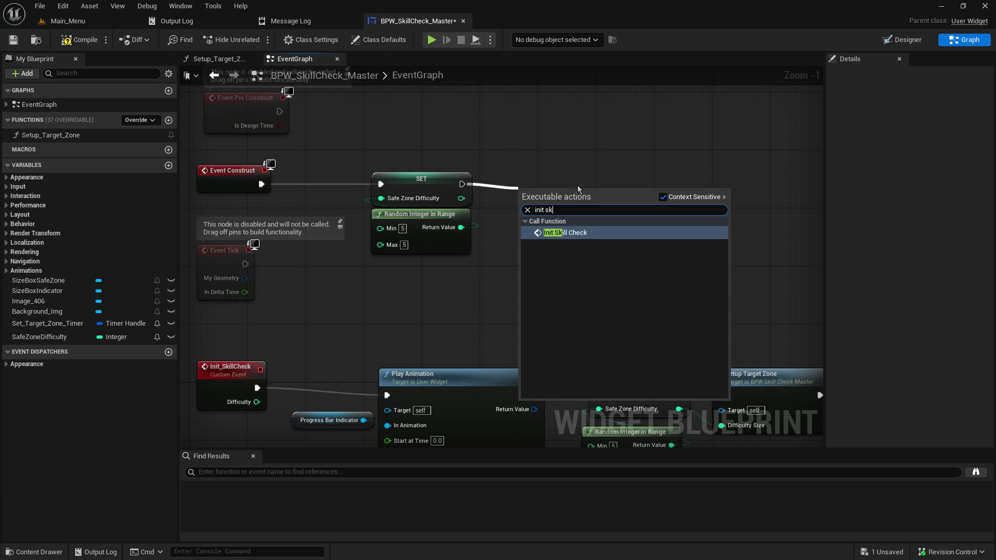
key(Return)
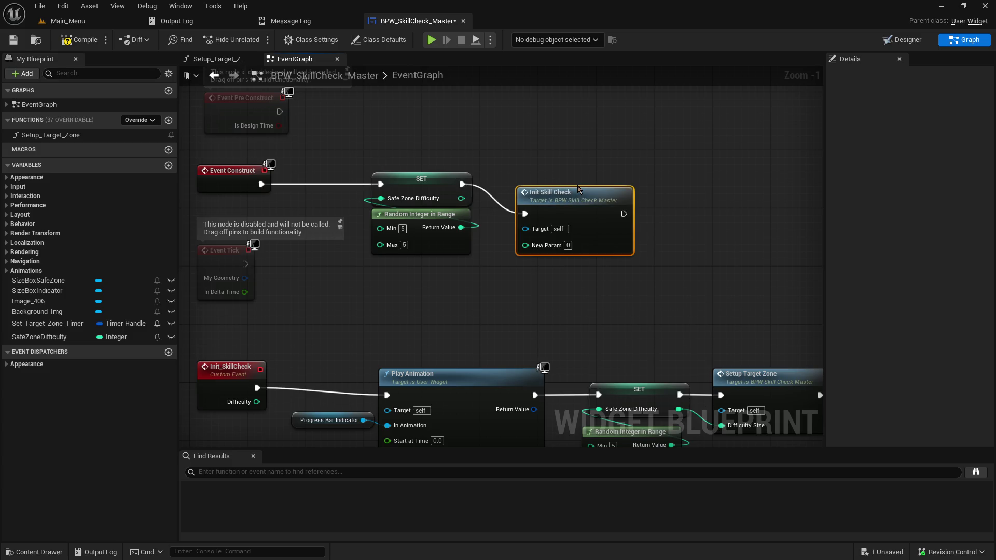
click(220, 390)
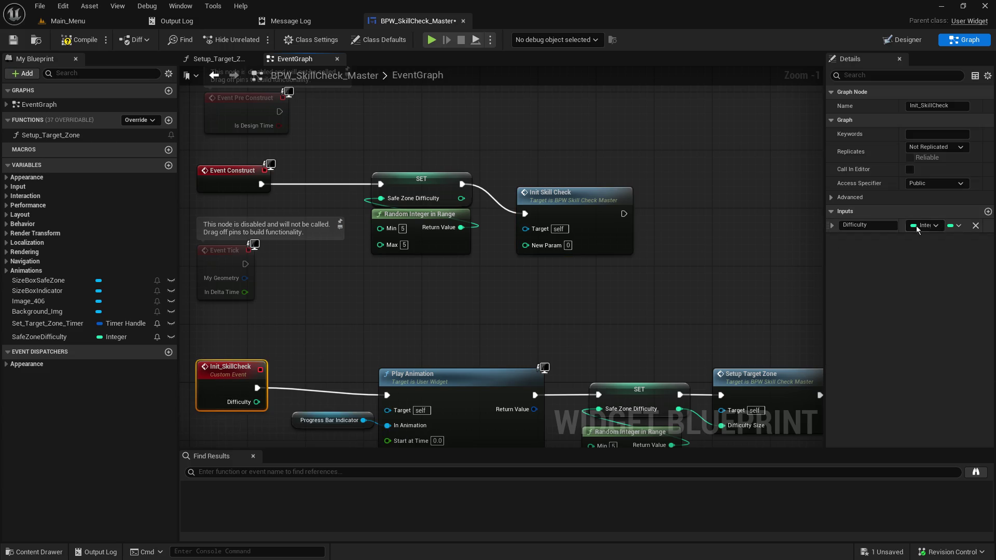
Remove Init_SkillCheck's Difficulty input and move the Init Skill Check call up-left.
click(975, 226)
mouse_move(574, 206)
mouse_down()
mouse_move(574, 182)
mouse_move(561, 179)
mouse_up()
drag(523, 283, 566, 120)
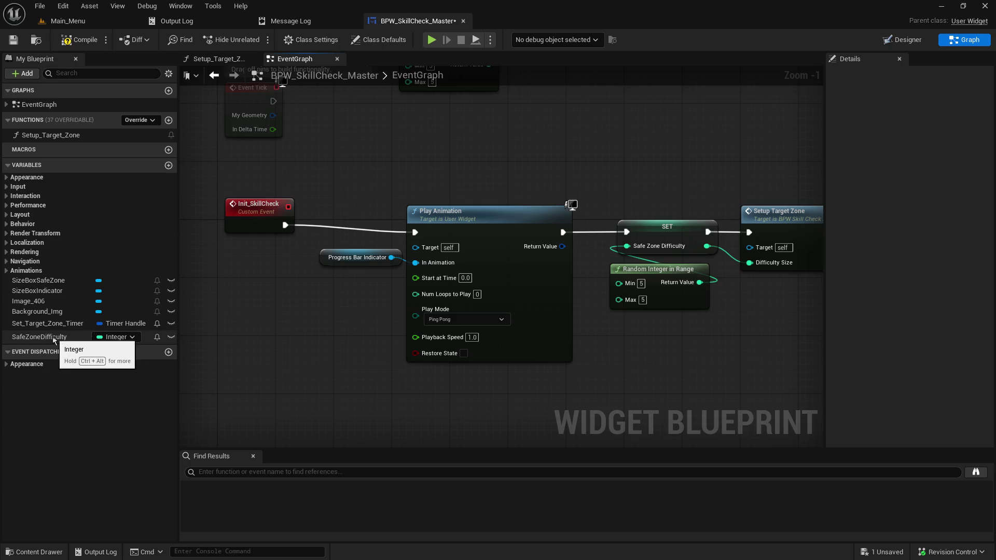
drag(467, 155, 431, 271)
mouse_move(447, 213)
mouse_down()
mouse_move(442, 165)
mouse_move(440, 212)
mouse_up()
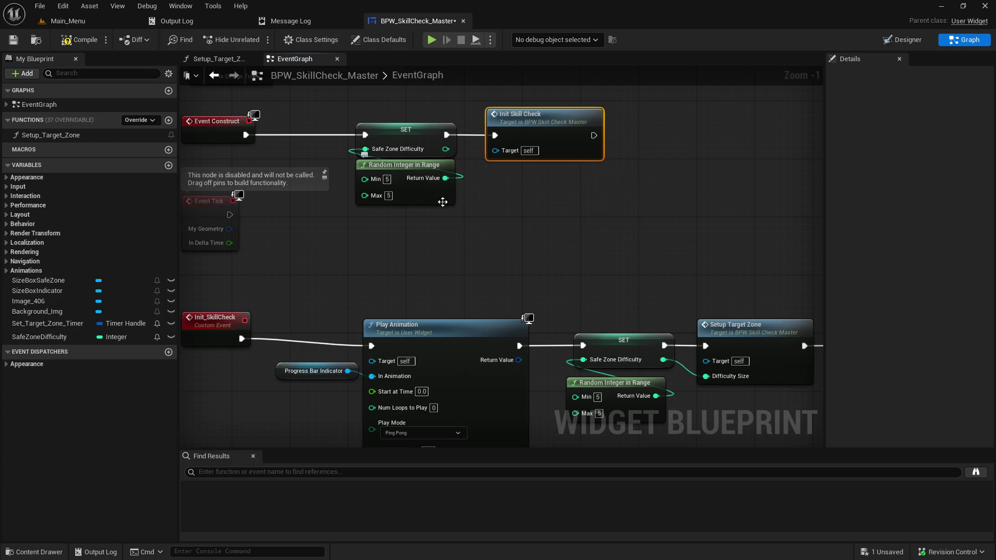
drag(441, 195, 434, 195)
Unwire the SET Safe Zone Difficulty node, move it and its random node aside, open Setup_Target_Zone.
click(595, 359)
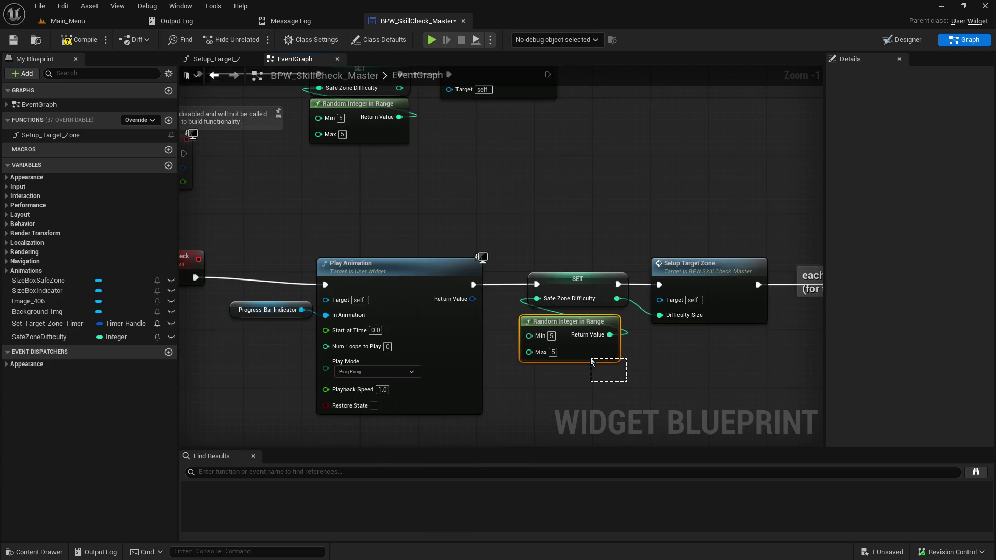
alt+click(473, 284)
alt+click(659, 284)
alt+click(616, 299)
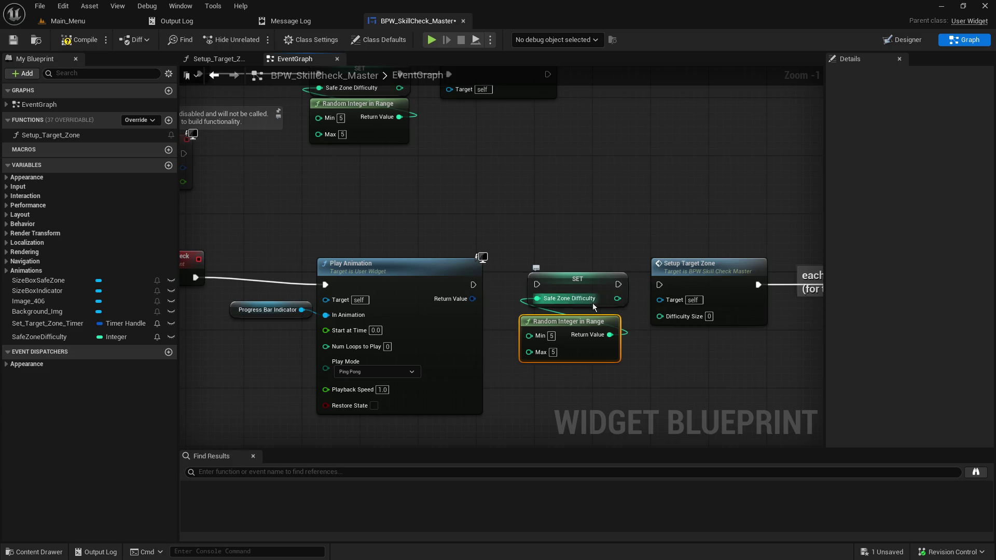
ctrl+click(557, 288)
mouse_move(577, 333)
mouse_down()
mouse_move(563, 354)
mouse_move(280, 412)
mouse_move(253, 408)
mouse_up()
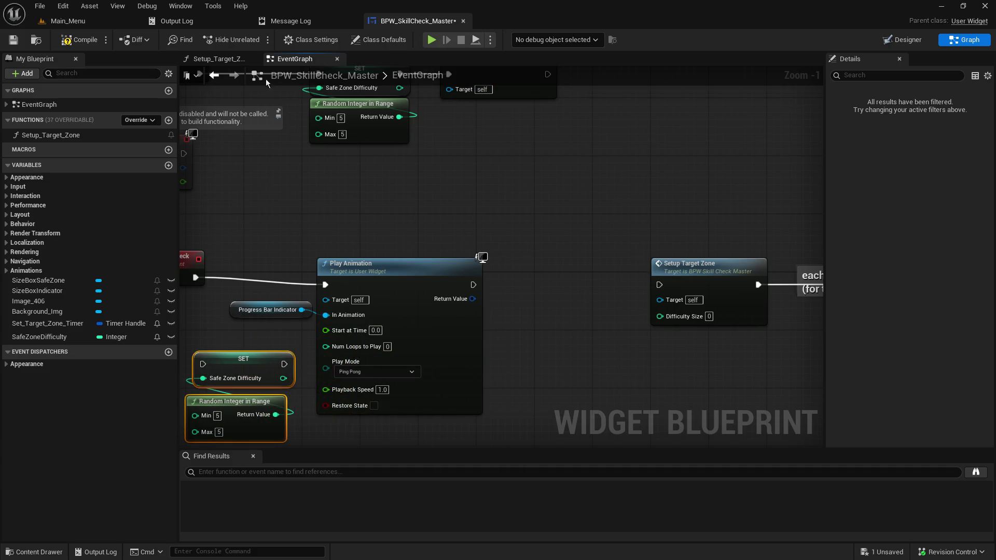
click(229, 61)
drag(322, 241, 528, 275)
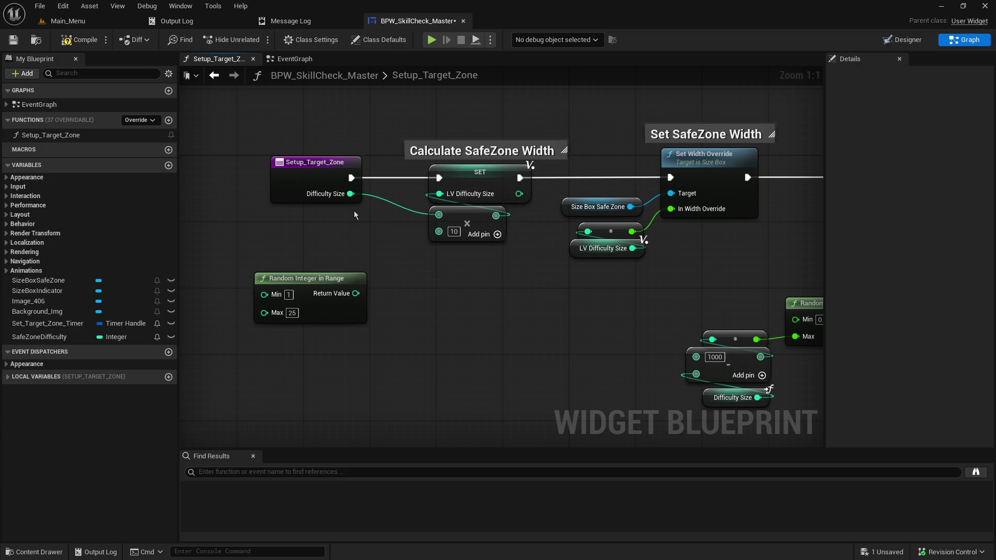
Wire a Safe Zone Difficulty getter into Setup_Target_Zone's multiply-by-10 node.
mouse_move(39, 337)
mouse_down()
mouse_move(330, 242)
mouse_move(331, 217)
mouse_up()
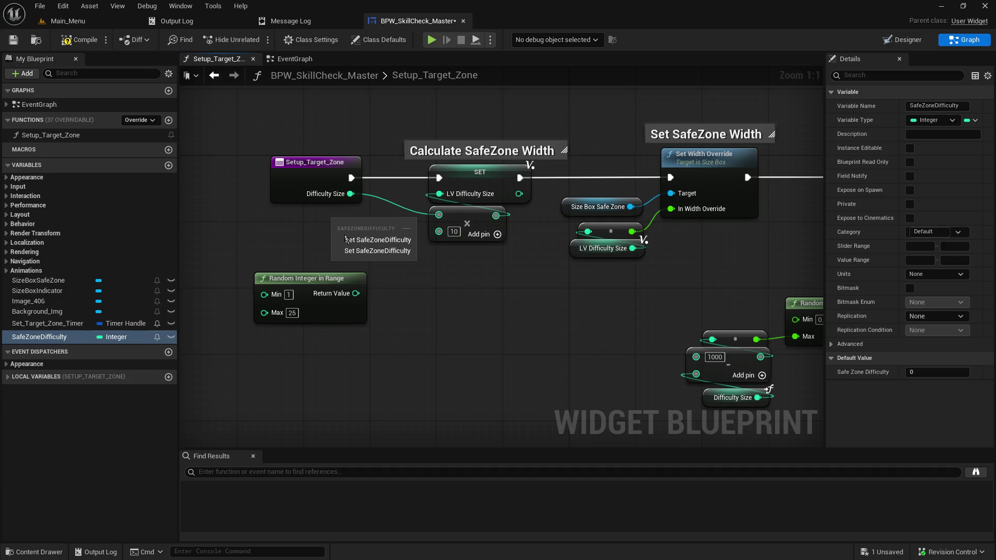
click(345, 239)
mouse_move(400, 223)
mouse_down()
mouse_move(433, 195)
mouse_move(430, 223)
mouse_move(438, 215)
mouse_up()
drag(313, 174, 271, 174)
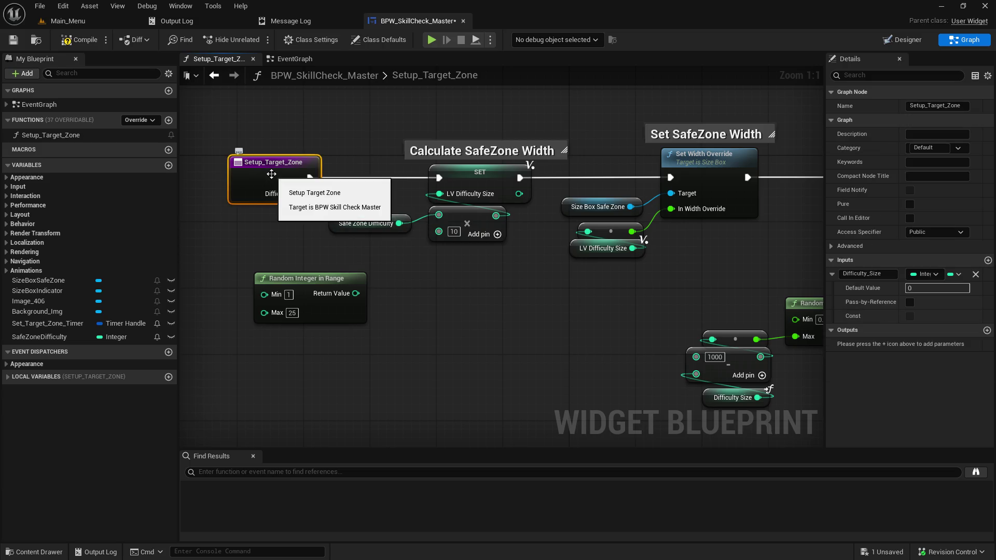
drag(515, 283, 518, 285)
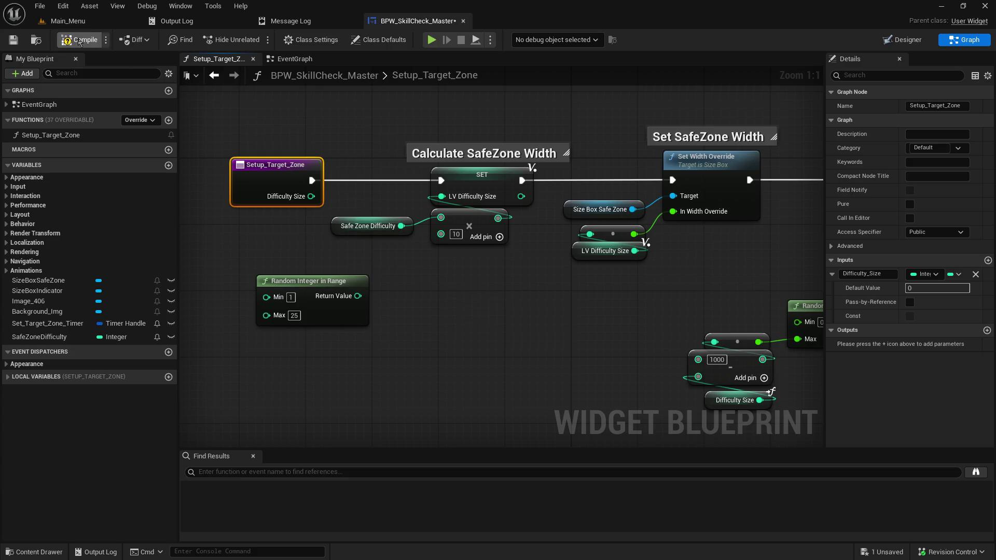
Compile, set SafeZoneDifficulty's default value to 15, and save the blueprint.
click(70, 42)
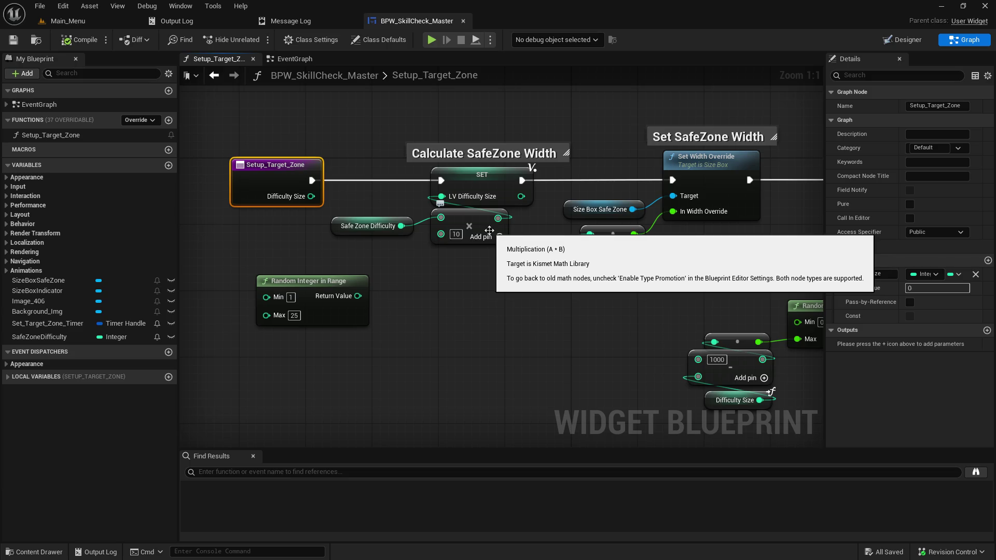
click(347, 224)
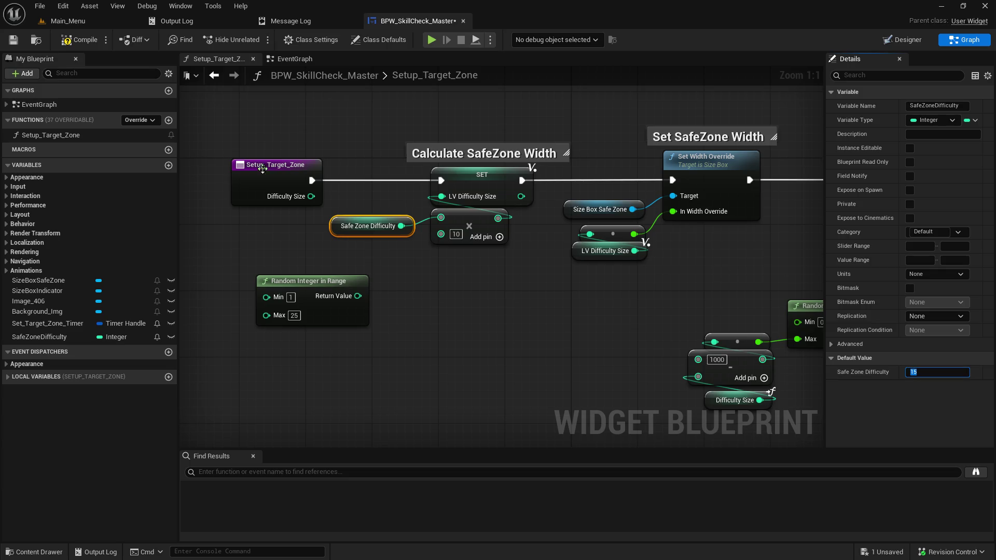
click(13, 40)
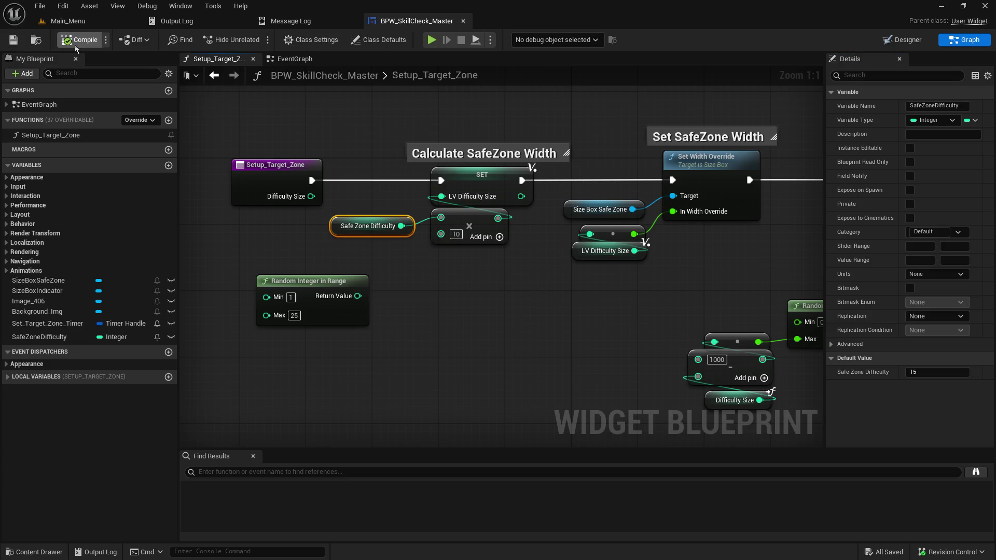
click(292, 58)
mouse_move(340, 196)
mouse_down()
mouse_move(493, 188)
mouse_move(485, 325)
mouse_up()
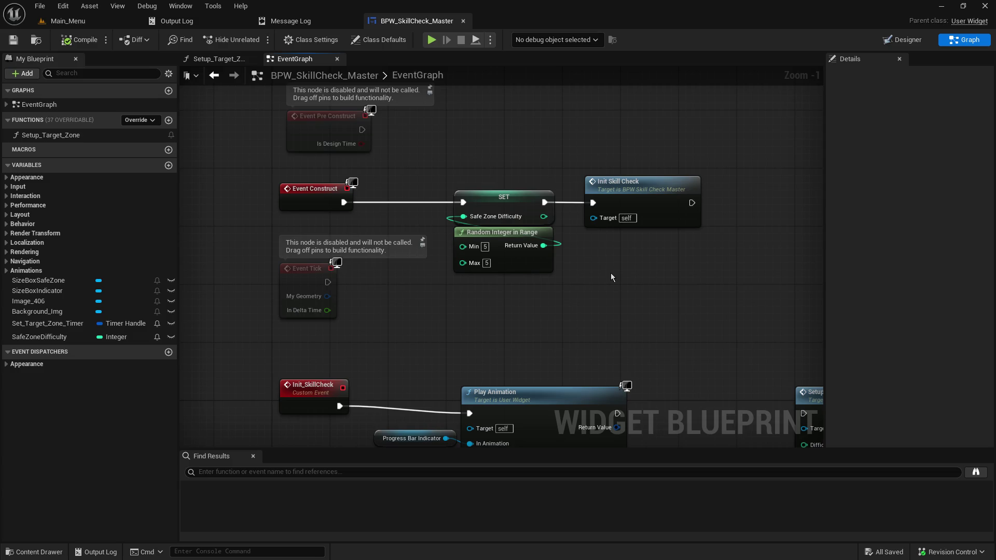
Connect Play Animation to Setup Target Zone and feed a Safe Zone Difficulty getter into Difficulty Size.
drag(612, 238, 613, 93)
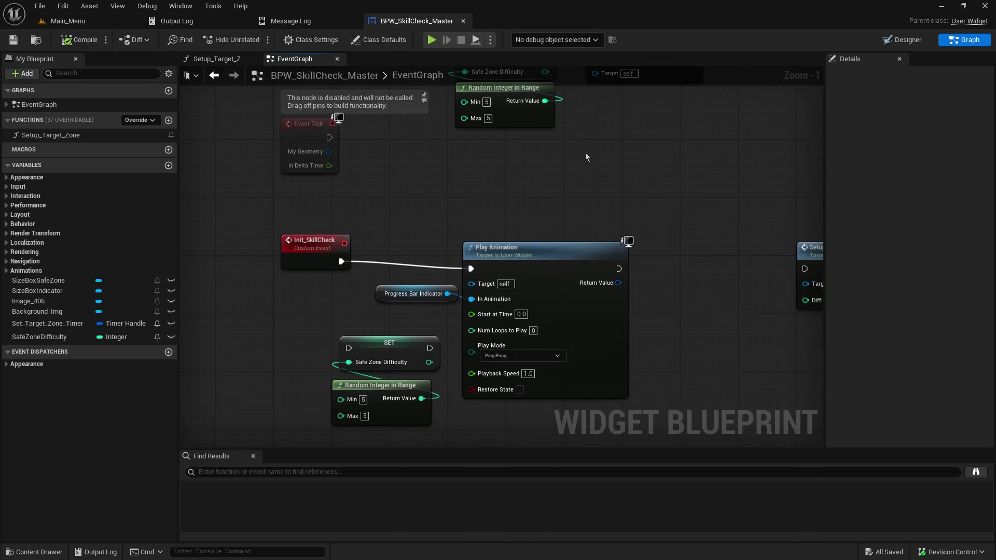
click(300, 244)
drag(602, 223, 398, 187)
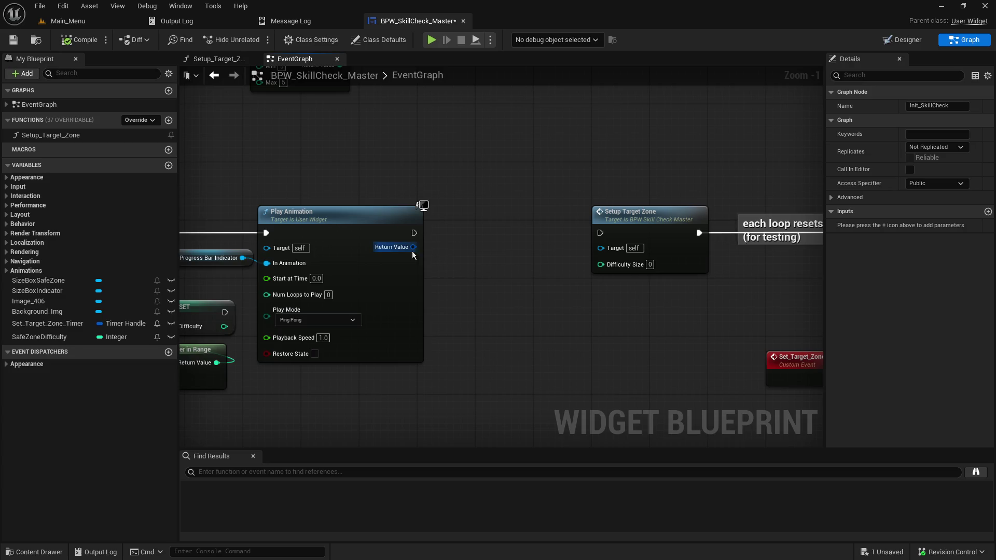
drag(414, 233, 609, 229)
mouse_move(39, 337)
mouse_down()
mouse_move(569, 318)
mouse_move(526, 282)
mouse_move(600, 264)
mouse_up()
click(552, 302)
drag(542, 295, 528, 272)
Feed another Safe Zone Difficulty getter into the SET node and delete the Random Integer in Range node.
mouse_move(719, 359)
mouse_down()
mouse_move(458, 299)
mouse_move(239, 224)
mouse_move(279, 223)
mouse_up()
mouse_move(39, 337)
mouse_down()
mouse_move(185, 354)
mouse_move(337, 315)
mouse_move(287, 328)
mouse_move(319, 293)
mouse_up()
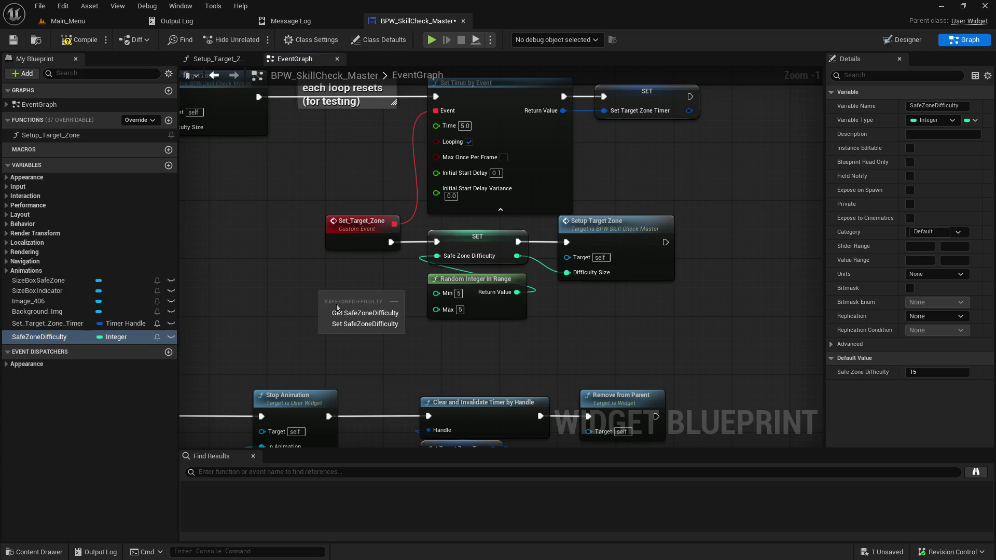
click(363, 312)
drag(384, 296, 437, 256)
click(506, 317)
key(Delete)
drag(483, 327, 642, 357)
drag(482, 327, 497, 307)
Save and compile the widget blueprint.
drag(337, 243, 729, 422)
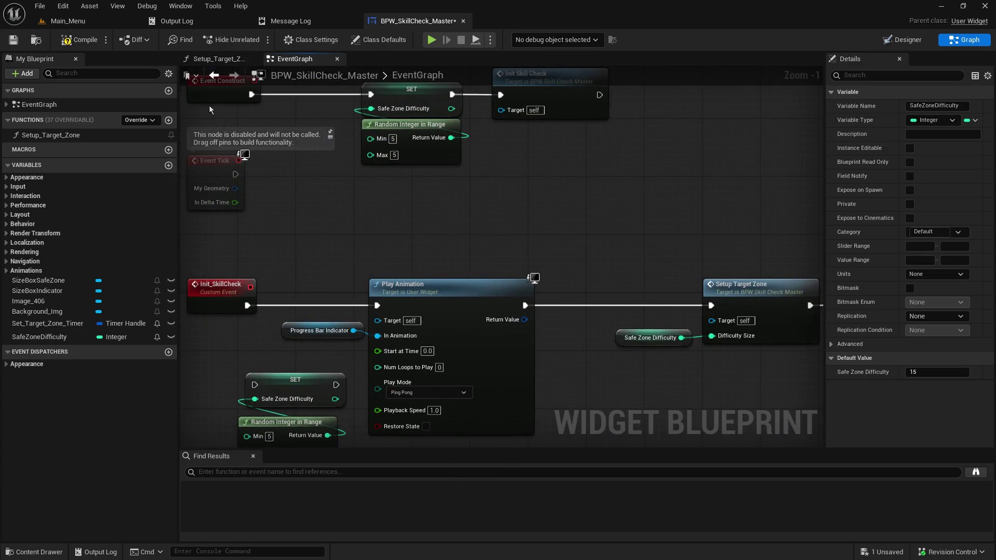
key(ctrl+s)
click(78, 41)
mouse_move(381, 224)
mouse_down()
mouse_move(416, 192)
mouse_move(447, 139)
mouse_move(548, 311)
mouse_up()
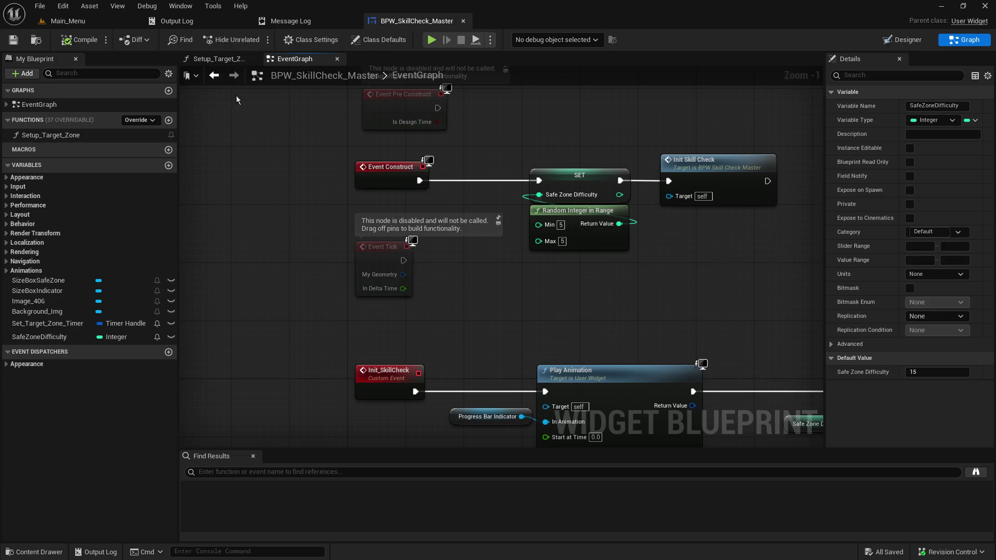
click(67, 20)
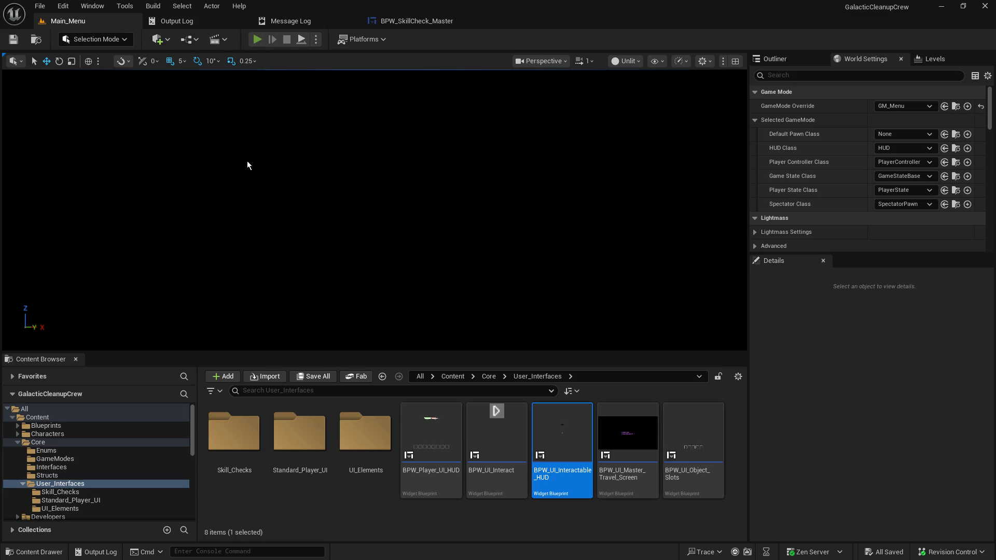
Host a play test and press Space to hit the skill check's small green safe zone.
click(95, 208)
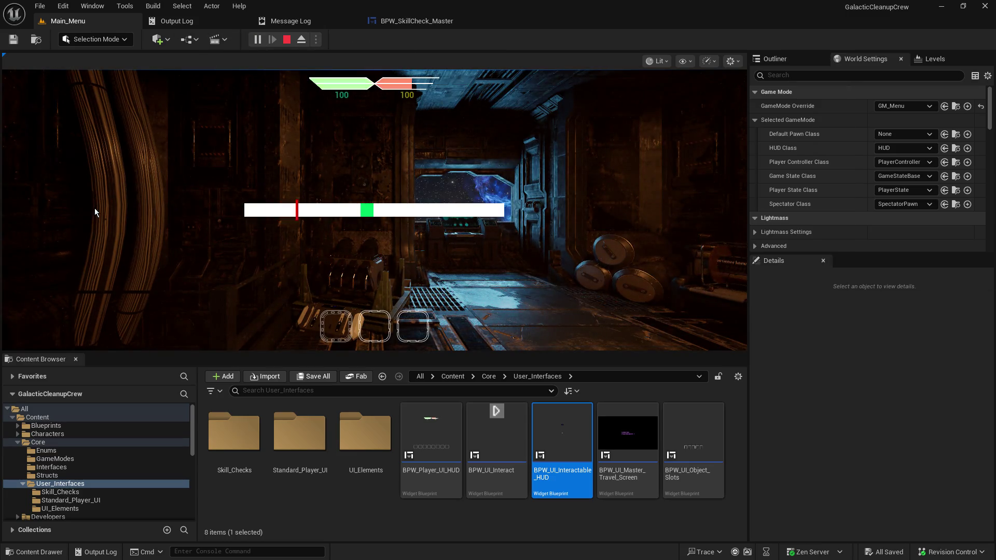
click(96, 209)
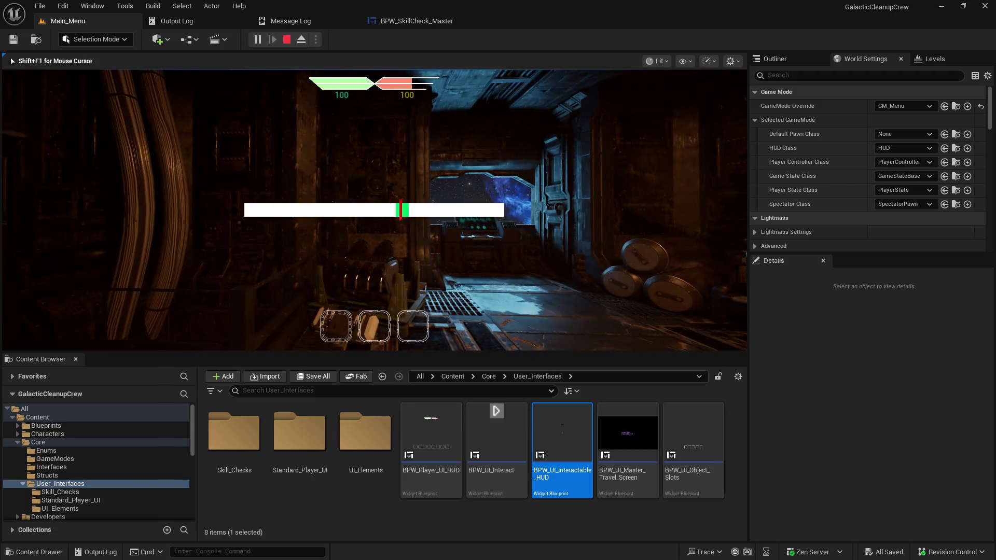
key(space)
key(Escape)
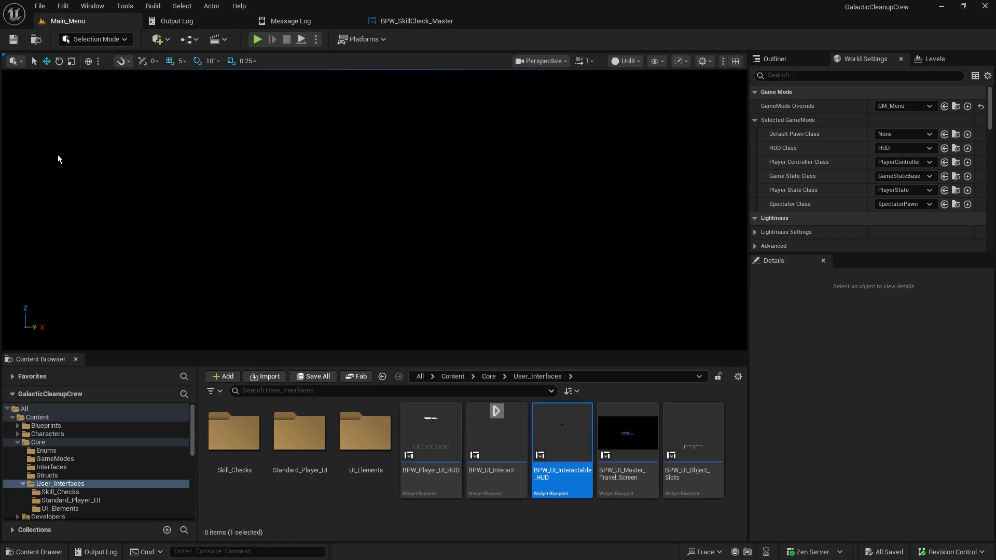
click(429, 25)
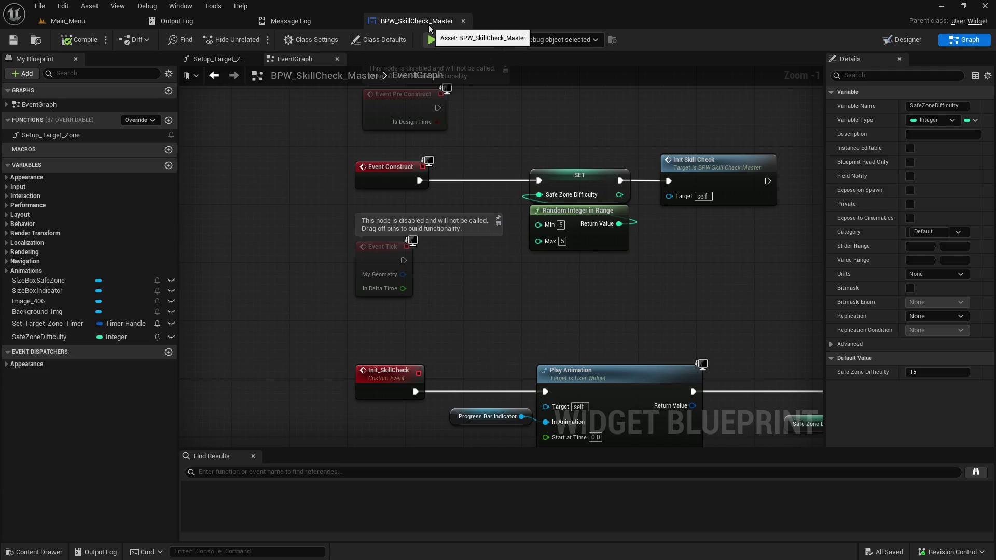
Change the Random Integer in Range maximum to 15 and save the widget blueprint.
mouse_move(628, 158)
mouse_down()
mouse_move(538, 287)
mouse_move(506, 117)
mouse_up()
drag(509, 236, 406, 126)
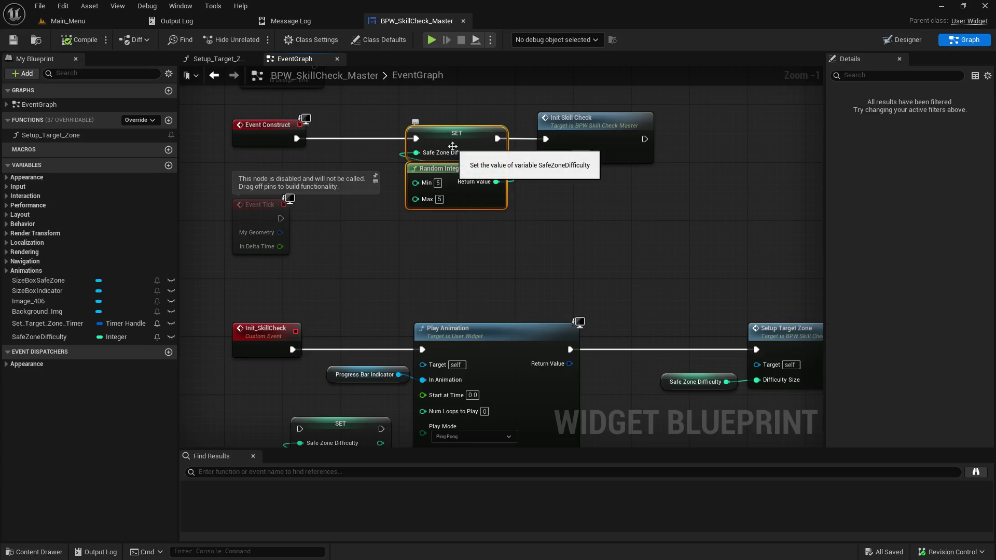
click(441, 200)
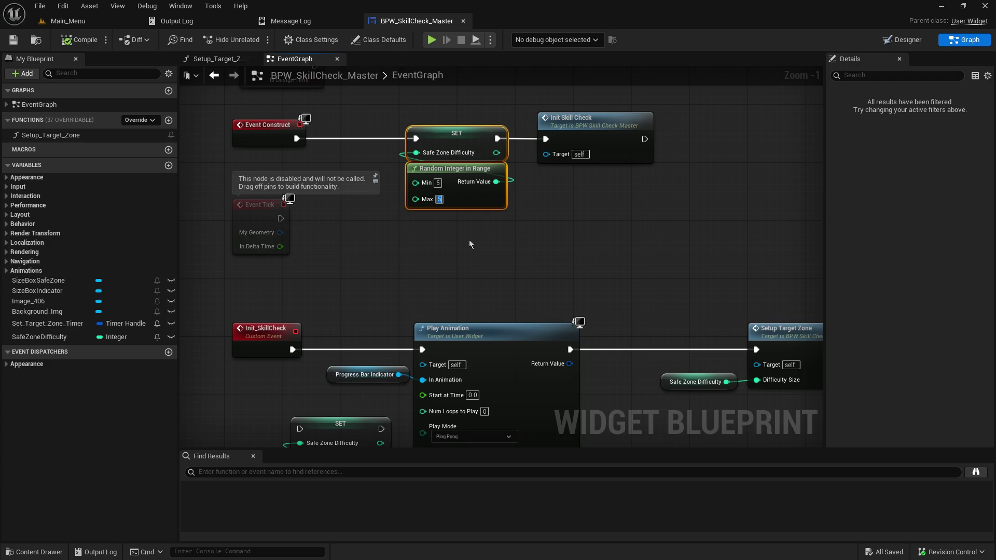
text(15)
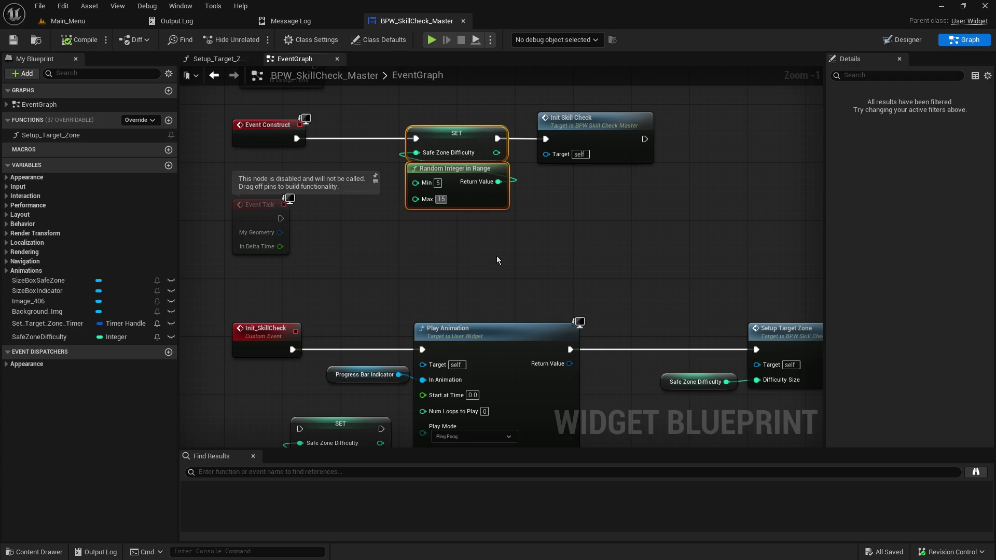
key(Return)
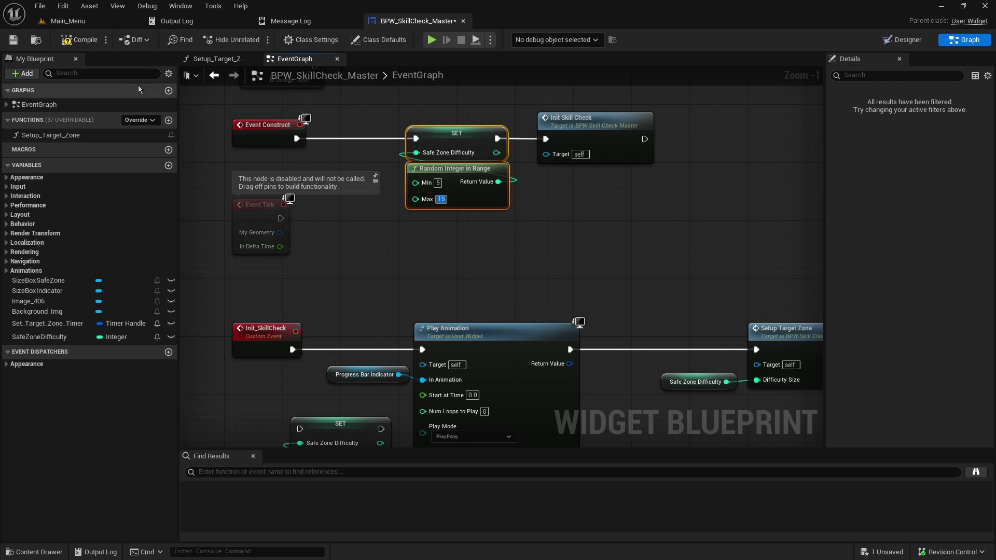
click(13, 39)
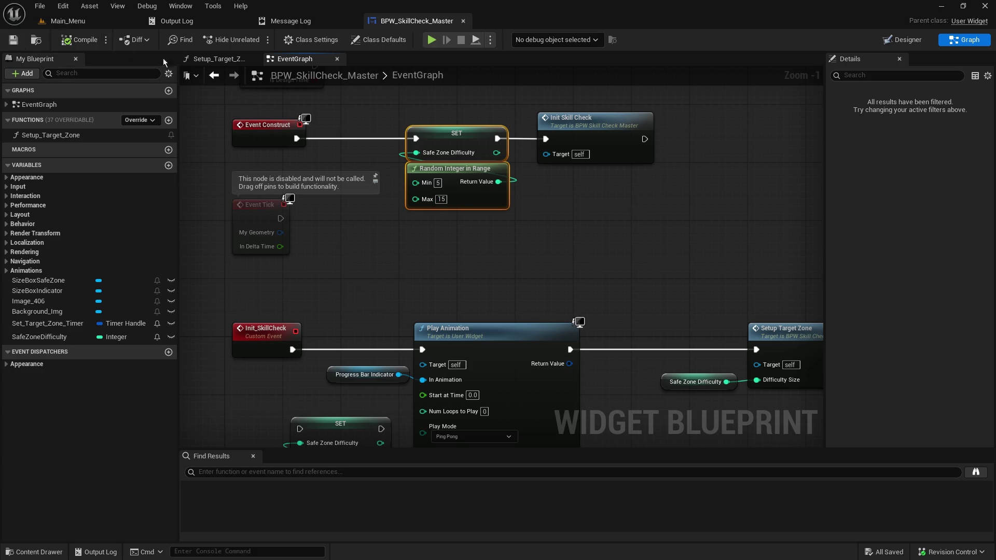
Paste the SET and random 5–15 nodes into Set_Target_Zone's reset, delete the old SET/getter, compile.
mouse_move(513, 255)
mouse_down()
mouse_move(484, 171)
mouse_move(222, 173)
mouse_move(458, 235)
mouse_up()
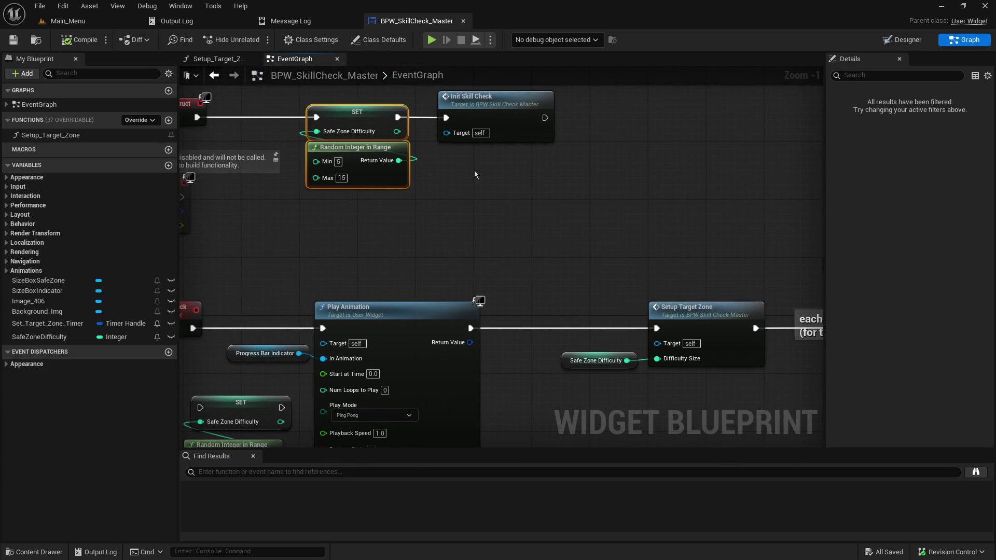
drag(669, 186, 251, 166)
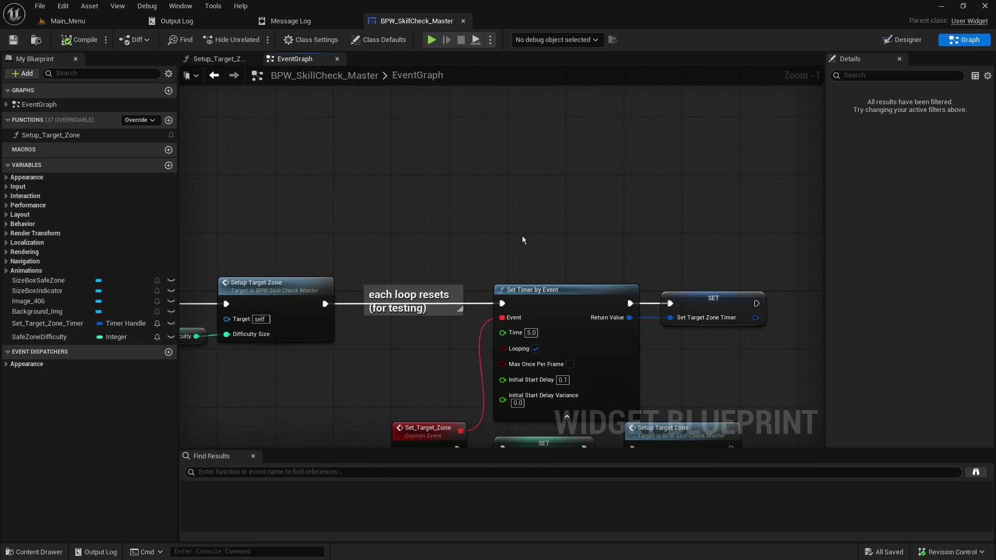
drag(520, 299, 521, 112)
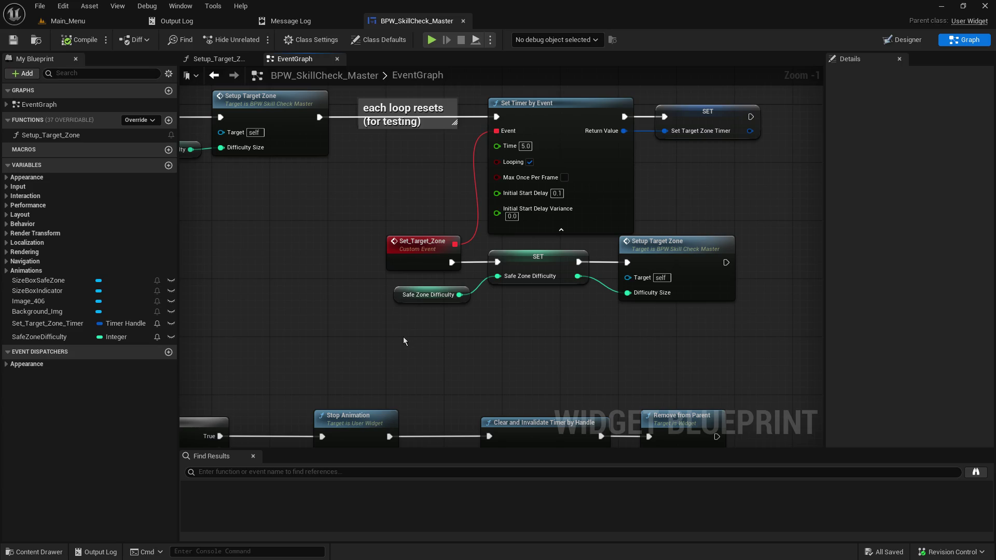
key(ctrl+v)
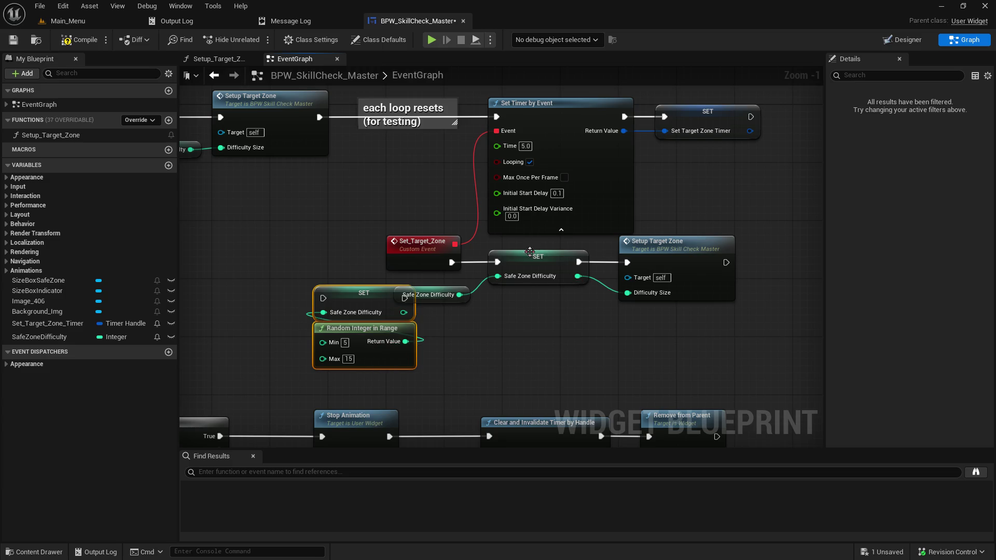
drag(405, 341, 519, 279)
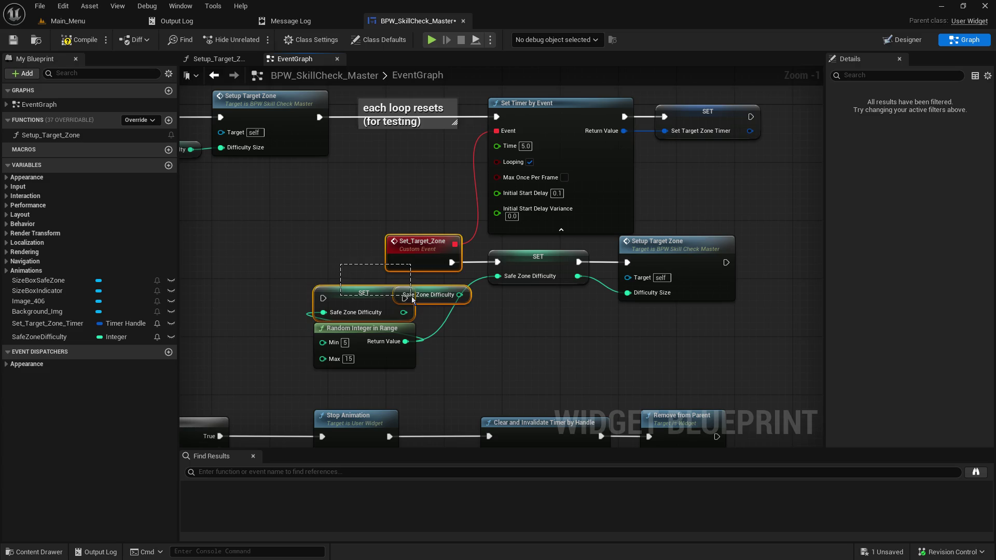
mouse_move(314, 276)
mouse_down()
mouse_move(422, 312)
mouse_move(415, 306)
mouse_move(447, 287)
mouse_up()
key(Delete)
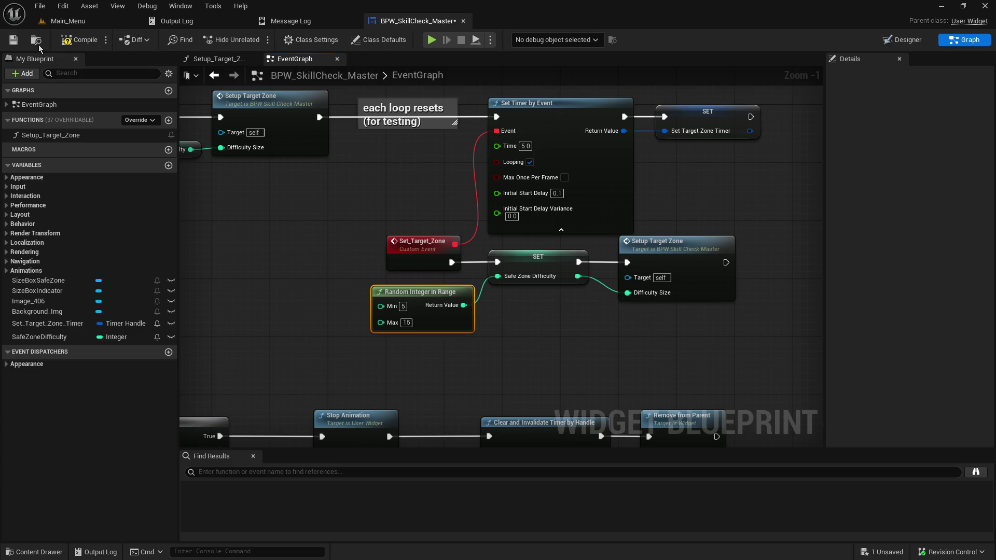
click(78, 40)
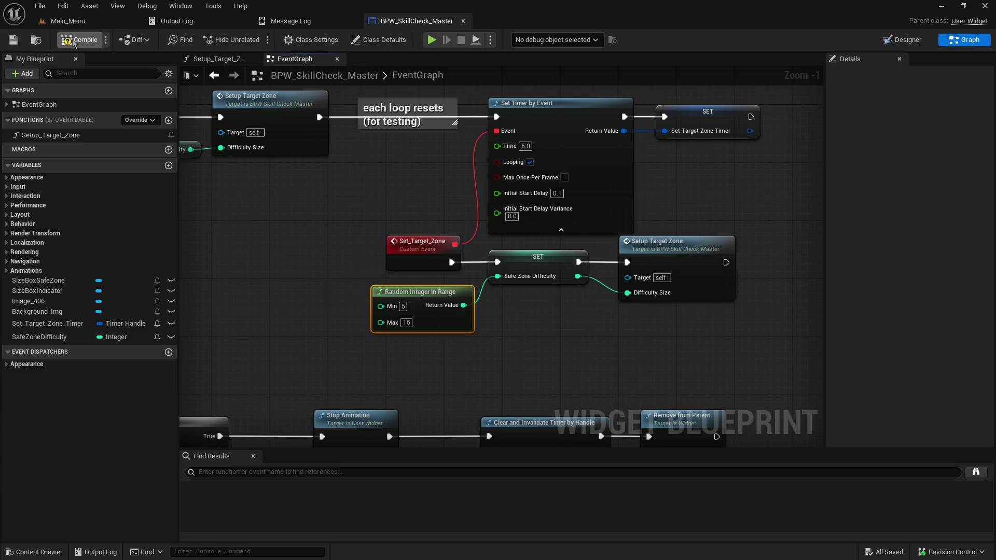
click(93, 21)
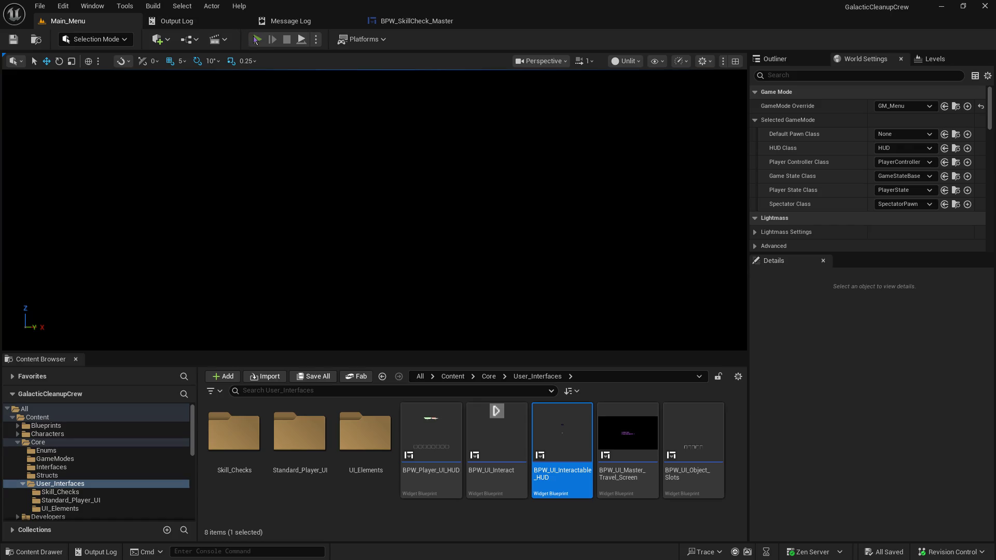
Host a play test, then float the BPW_SkillCheck_Master graph over the viewport and enlarge it.
click(70, 204)
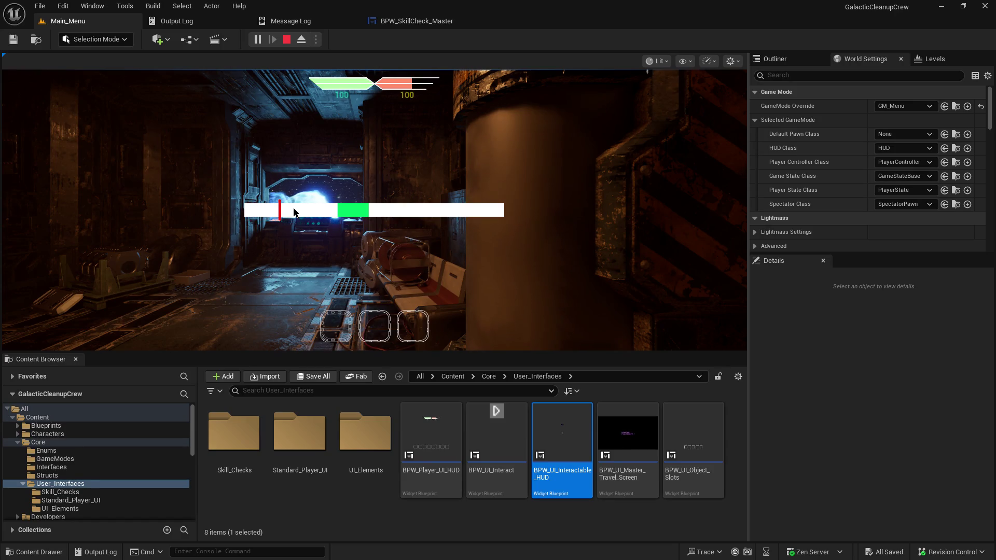
click(400, 23)
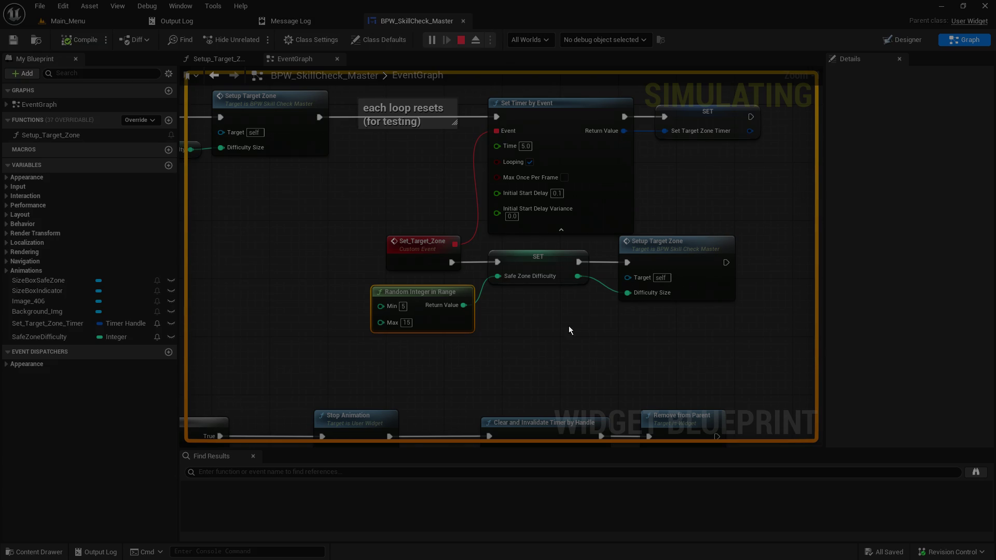
click(463, 21)
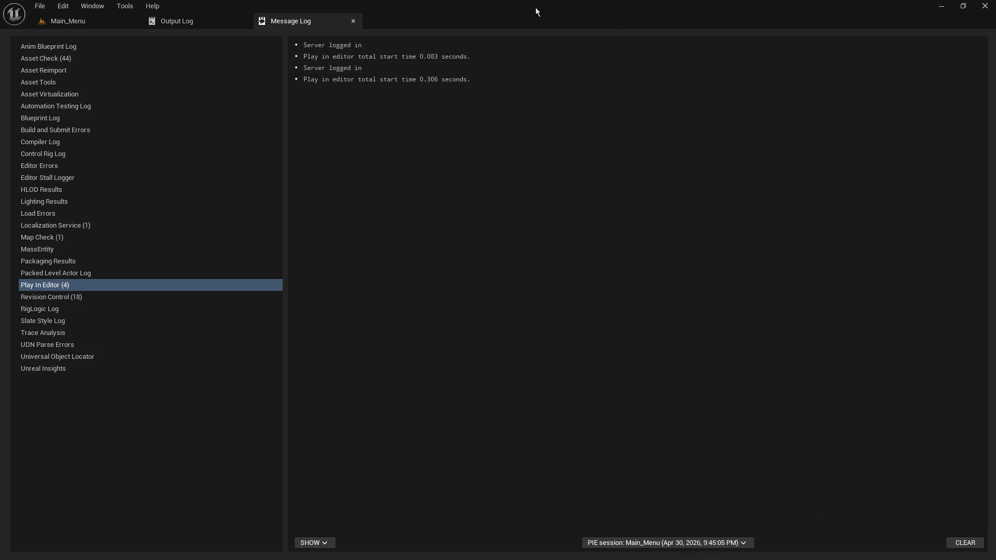
click(54, 21)
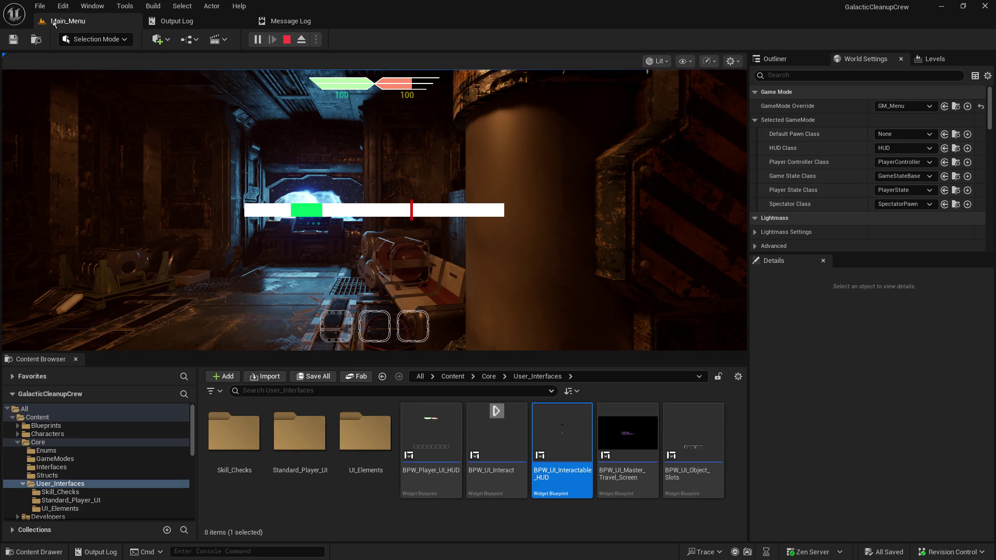
key(alt+Tab)
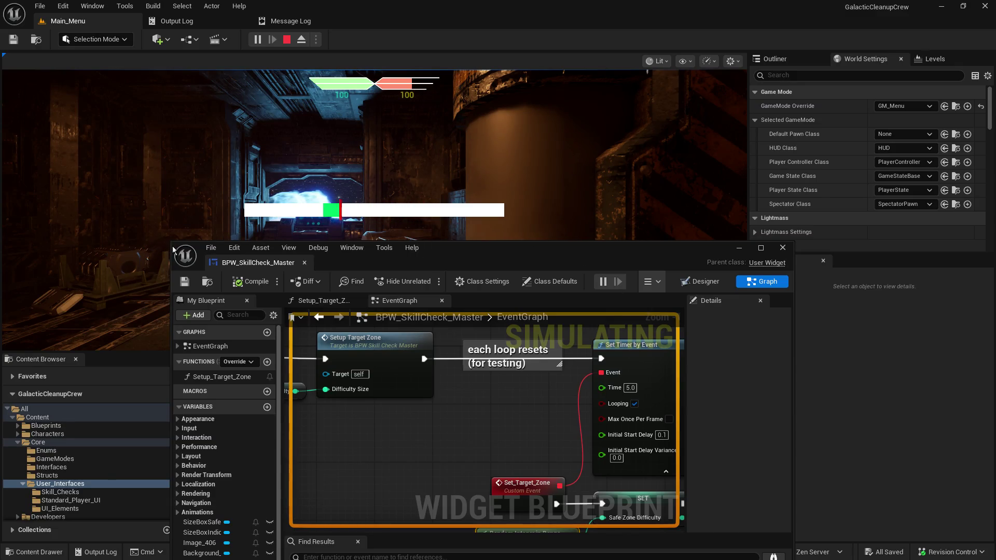
drag(169, 243, 9, 226)
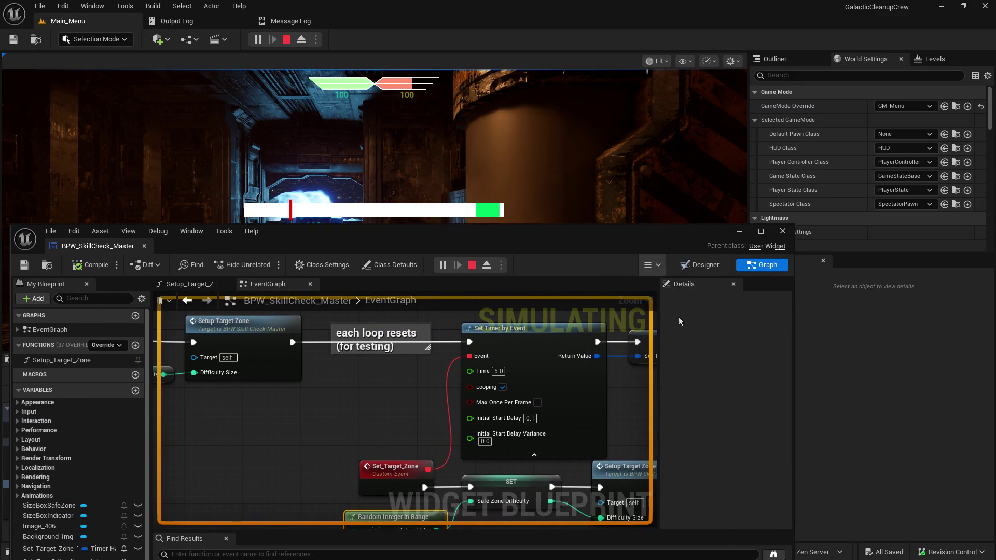
Widen the blueprint editor and shift the Init_SkillCheck event further left.
drag(801, 326, 990, 326)
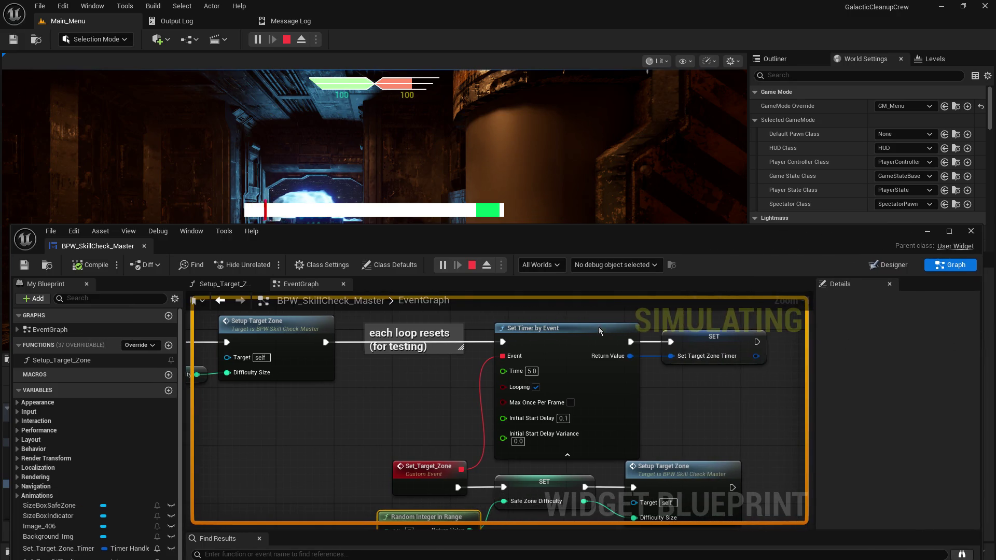
scroll(359, 409, down, 5)
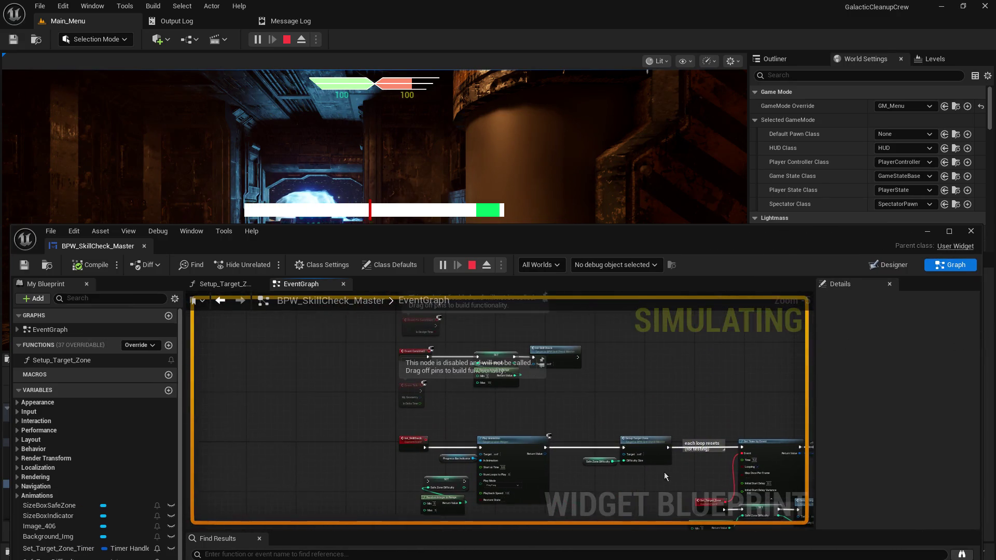
mouse_move(416, 363)
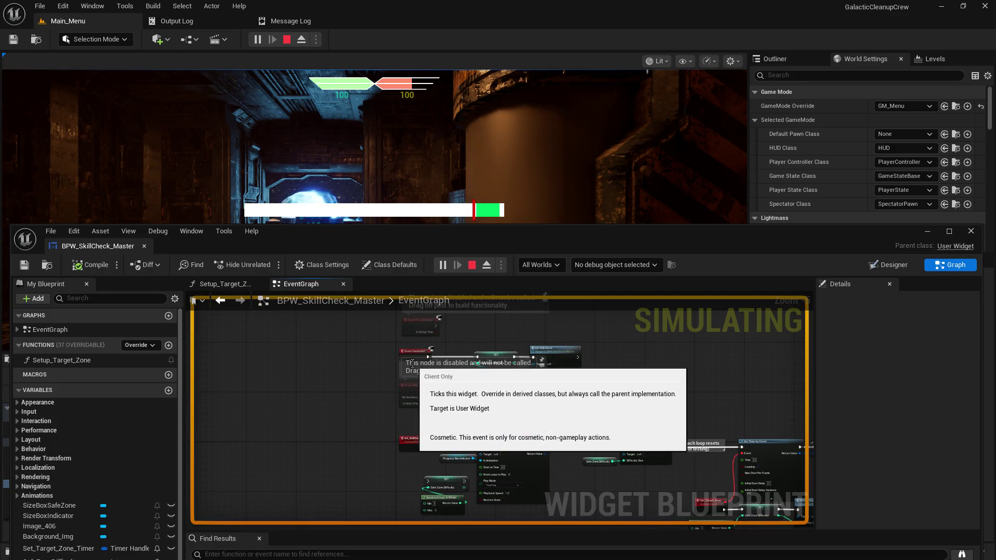
scroll(455, 425, up, 2)
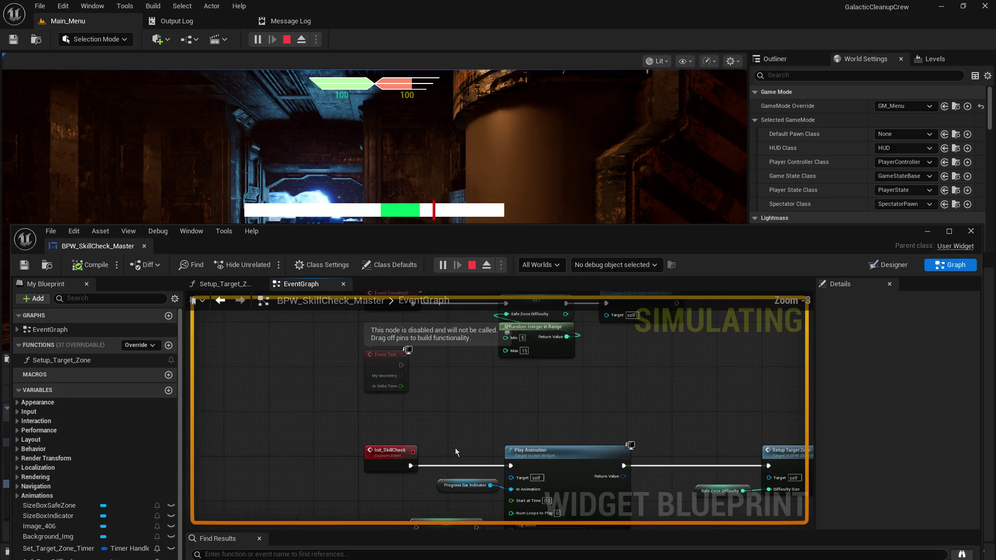
mouse_move(488, 409)
mouse_down()
mouse_move(493, 471)
mouse_move(490, 365)
mouse_move(501, 454)
mouse_move(485, 431)
mouse_move(490, 343)
mouse_up()
mouse_move(412, 407)
mouse_down()
mouse_move(237, 408)
mouse_move(201, 508)
mouse_up()
Move the SET Safe Zone Difficulty and Random Integer nodes between Init_SkillCheck and Play Animation.
mouse_move(527, 434)
mouse_down()
mouse_move(495, 344)
mouse_move(498, 366)
mouse_move(468, 400)
mouse_up()
alt+click(543, 348)
mouse_move(465, 280)
mouse_down()
mouse_move(415, 373)
mouse_move(292, 386)
mouse_up()
mouse_move(425, 492)
mouse_down()
mouse_move(438, 436)
mouse_move(563, 346)
mouse_move(291, 490)
mouse_move(341, 496)
mouse_up()
mouse_move(255, 470)
mouse_down()
mouse_move(564, 479)
mouse_move(529, 469)
mouse_up()
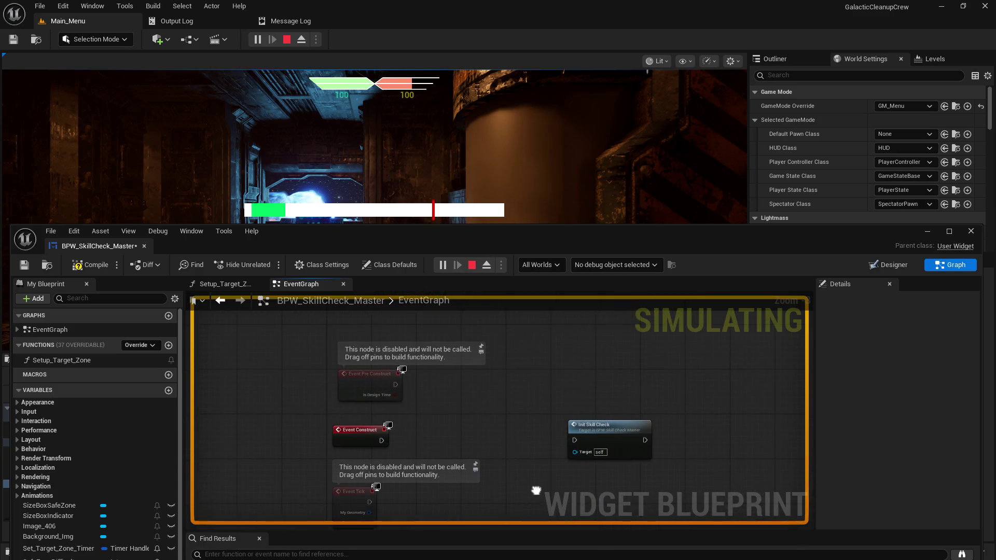
Wire Event Construct directly into Init Skill Check.
drag(577, 433, 482, 426)
mouse_move(352, 434)
mouse_down()
mouse_move(465, 439)
mouse_move(448, 344)
mouse_up()
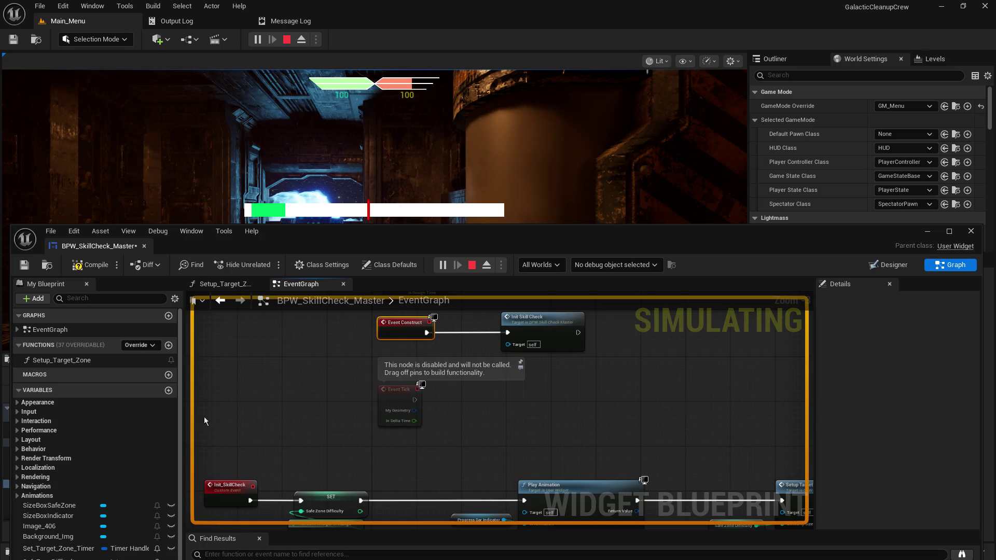
drag(324, 467, 344, 400)
click(255, 438)
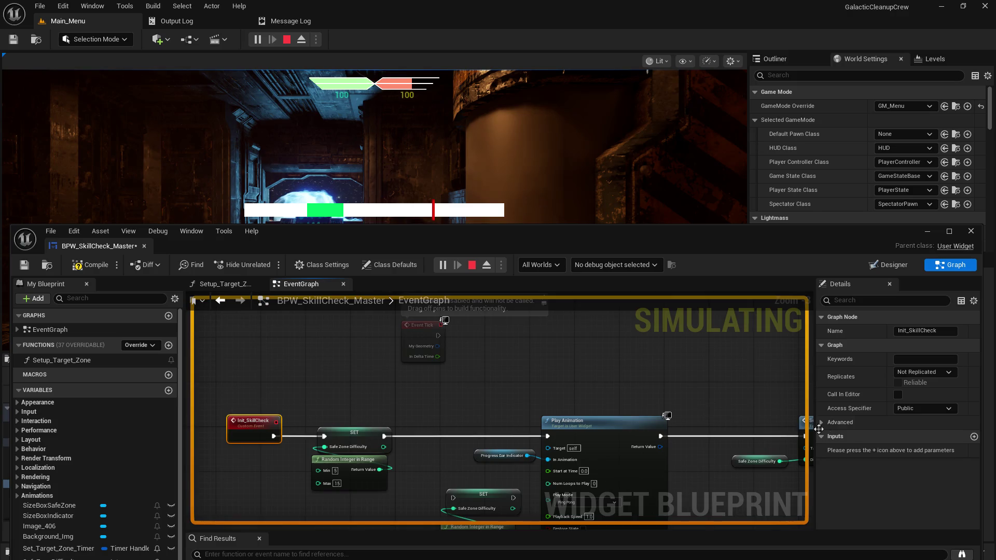
Add two inputs to Init_SkillCheck and name the first one Min Difficulty.
click(974, 436)
click(974, 437)
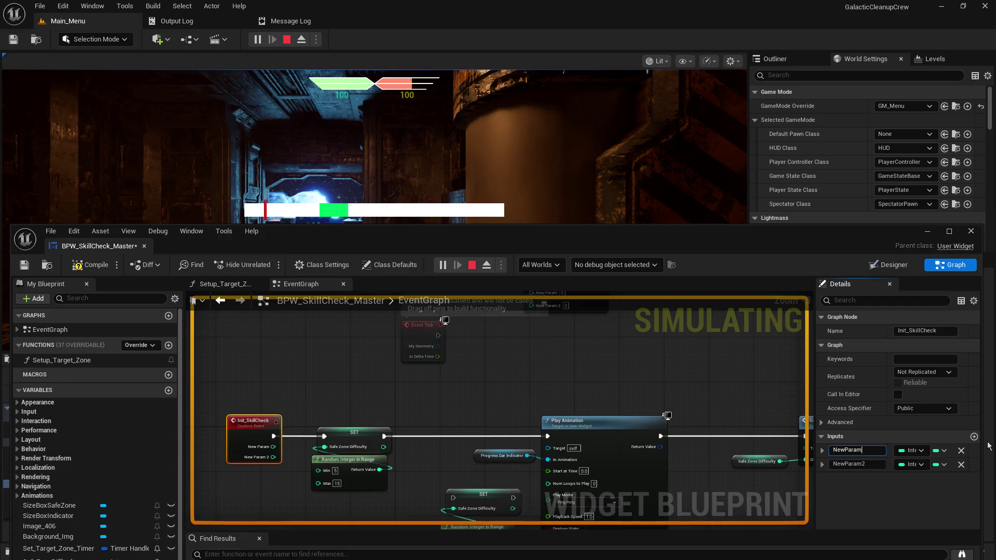
key(ctrl+a)
text(M)
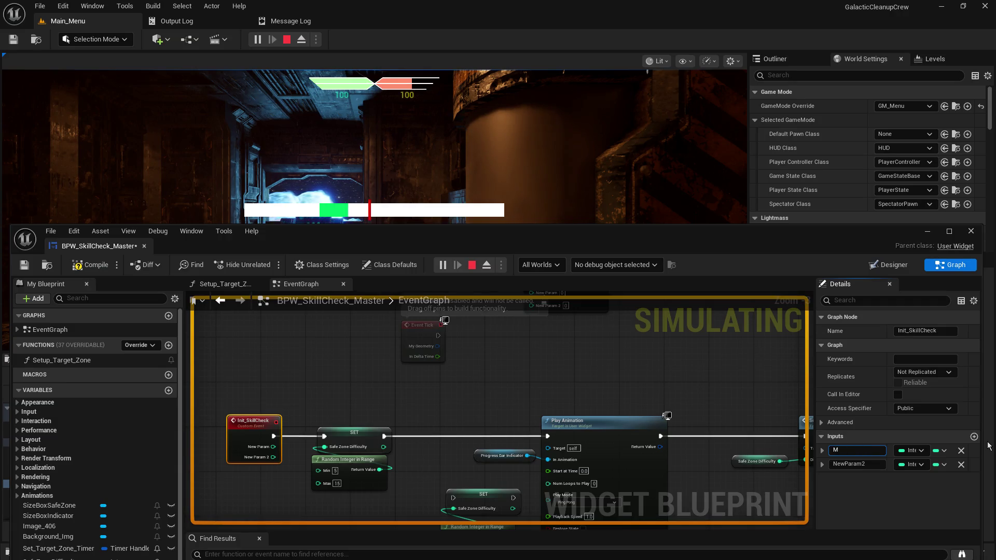
text(in Difficulty)
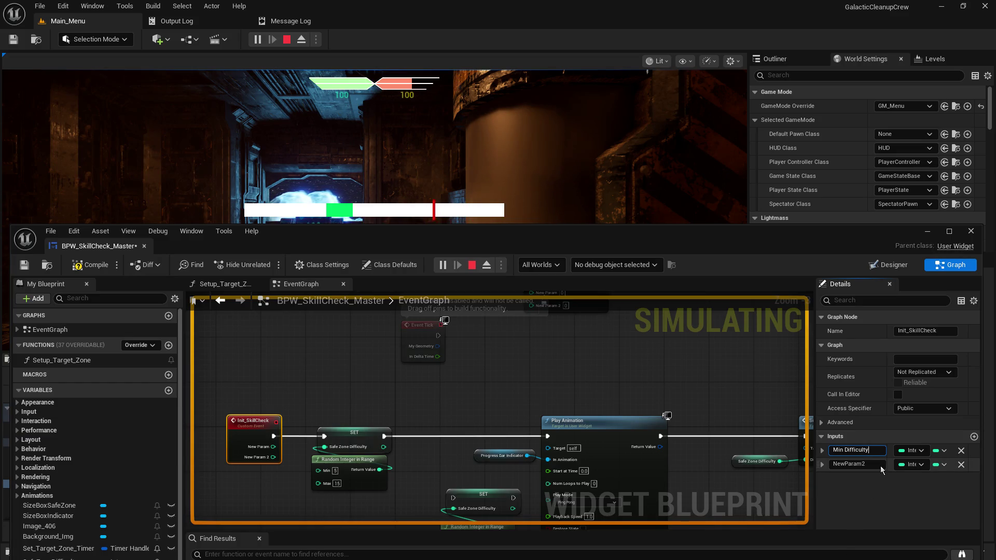
click(842, 450)
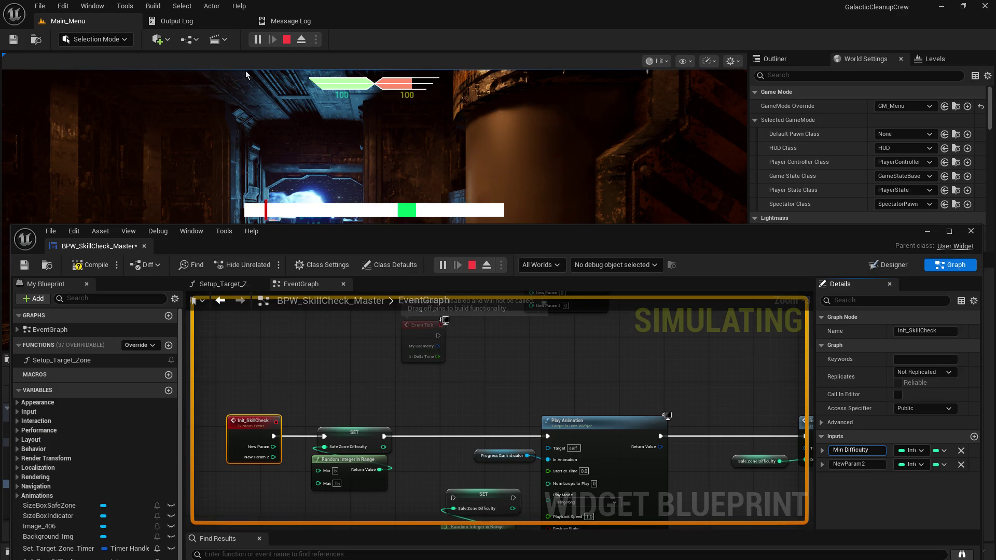
Stop the simulation, name the inputs Min and Max Zone Difficulty, and wire Min to the random Min.
click(286, 40)
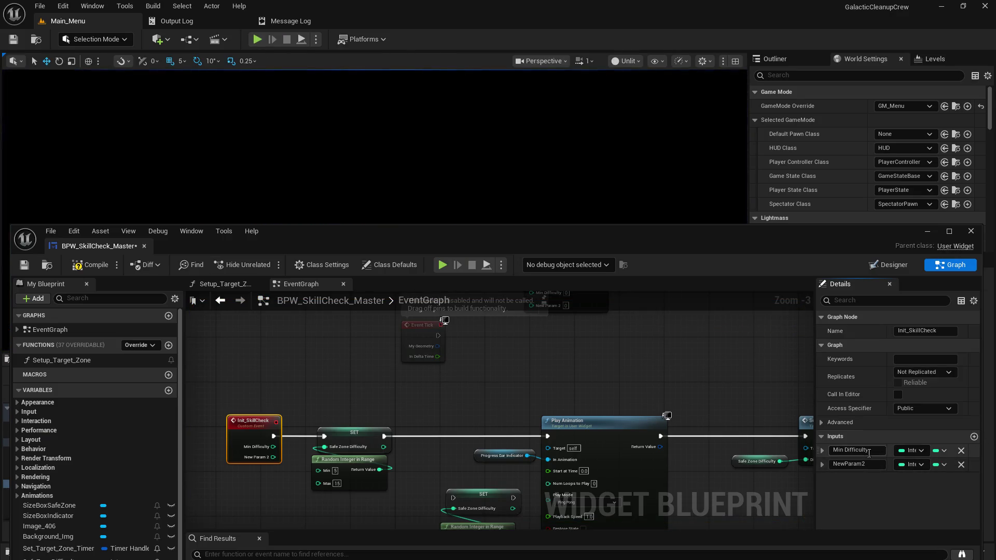
text(Zone)
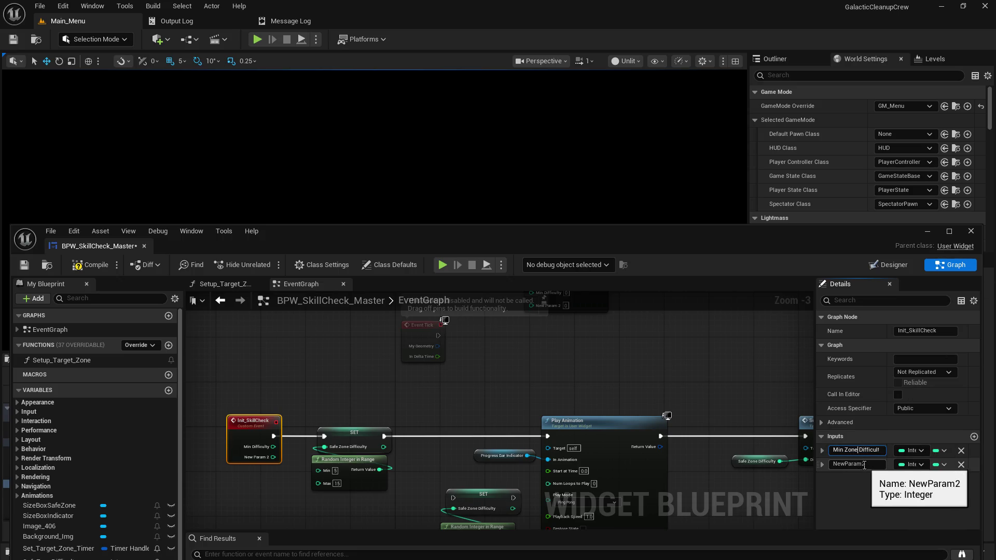
click(851, 464)
text(Max Zone Difficulty)
key(Return)
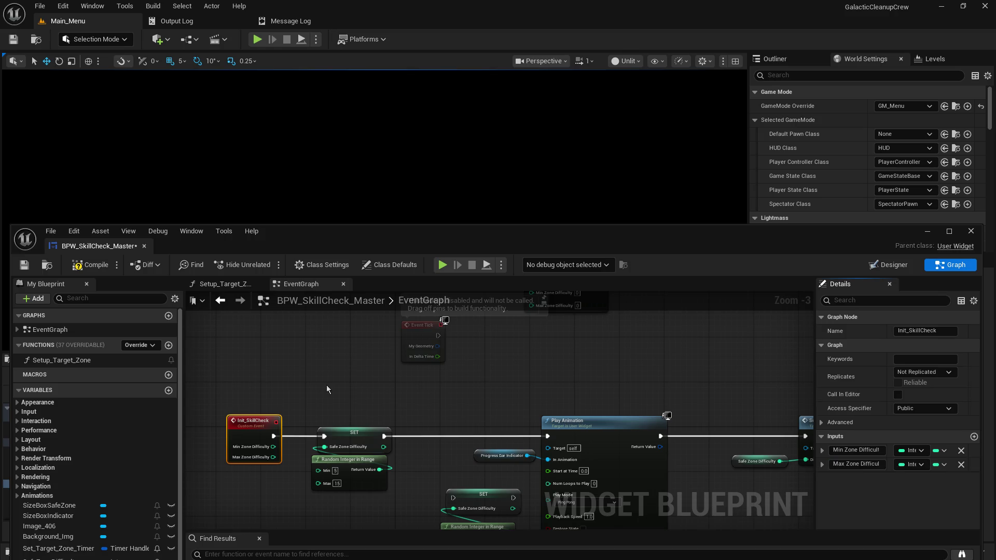
drag(273, 446, 323, 487)
Delete the duplicate SET and Random Integer in Range nodes.
mouse_move(316, 521)
mouse_down()
mouse_move(278, 403)
mouse_move(211, 391)
mouse_move(236, 306)
mouse_up()
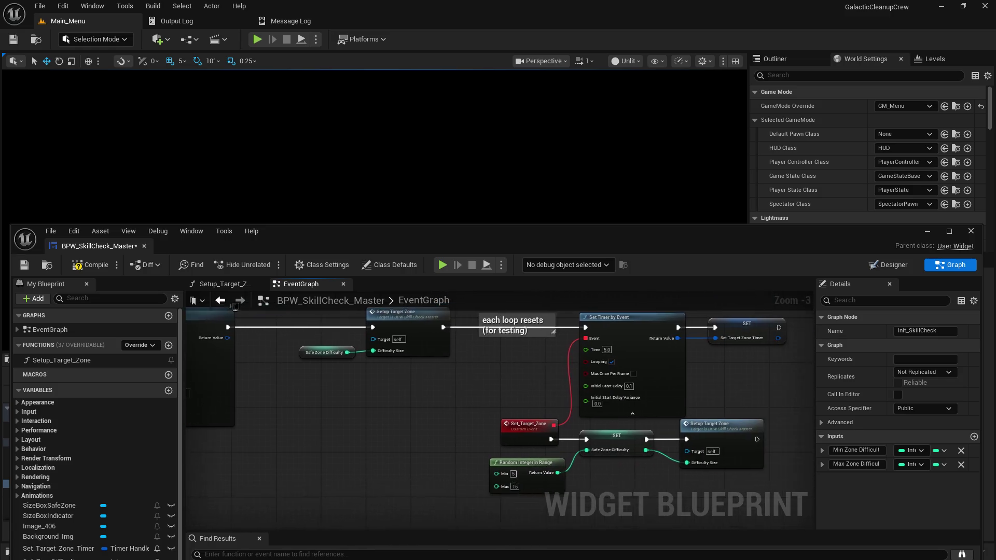
drag(207, 410, 249, 411)
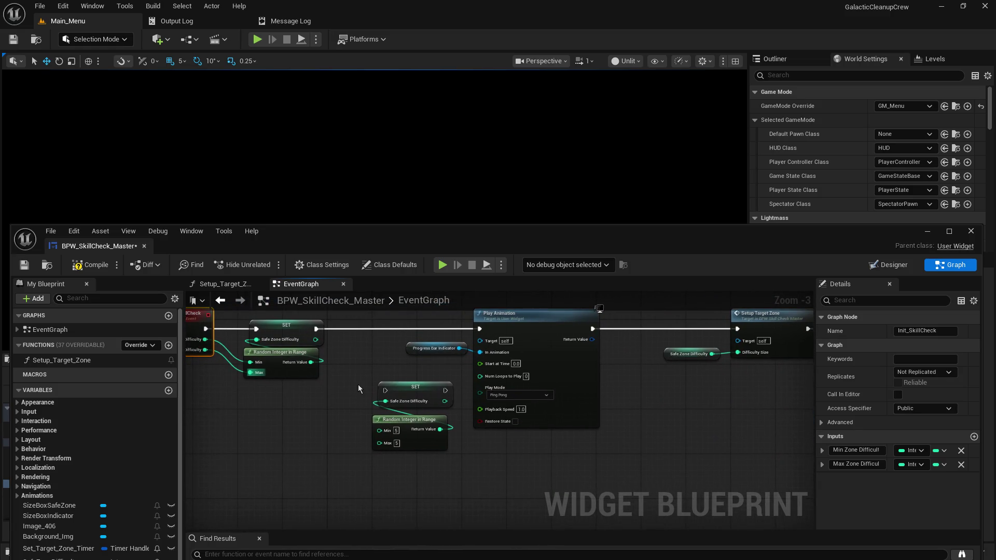
drag(359, 389, 411, 482)
key(Delete)
Add reroute points on the Min and Max wires and rearrange the Init_SkillCheck nodes.
drag(289, 432, 400, 403)
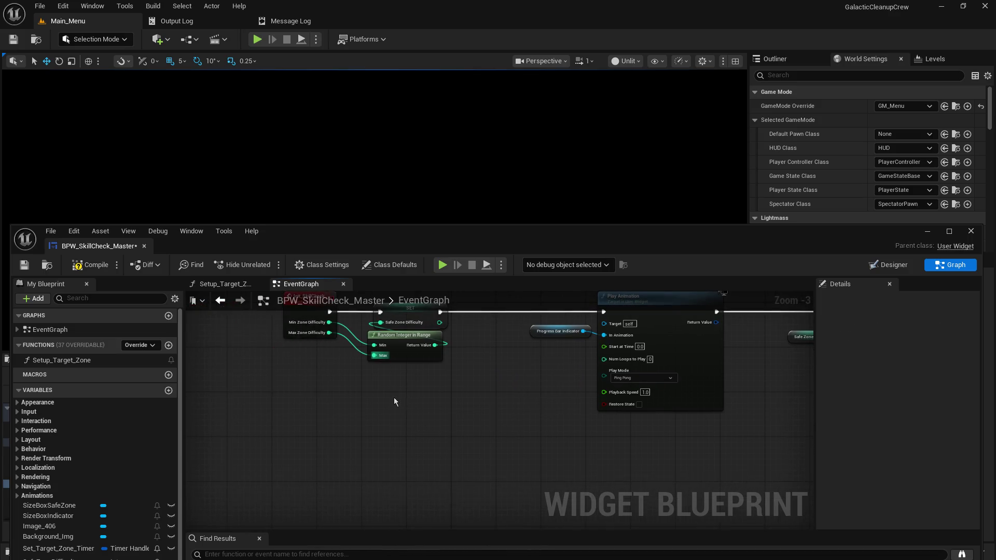
double_click(358, 354)
drag(353, 351, 297, 365)
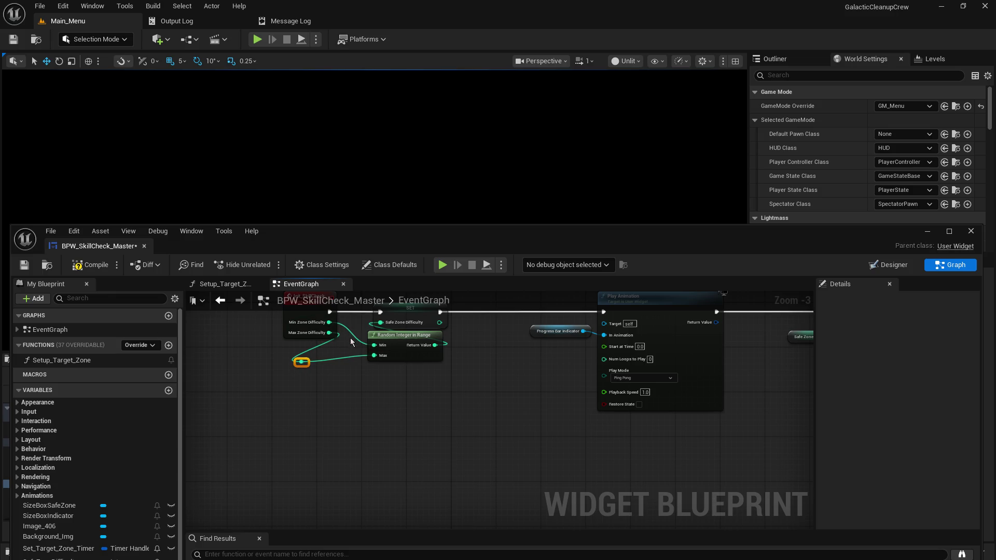
mouse_move(463, 405)
mouse_down()
mouse_move(441, 471)
mouse_move(343, 365)
mouse_move(459, 378)
mouse_up()
double_click(357, 397)
mouse_move(356, 397)
mouse_down()
mouse_move(348, 405)
mouse_move(436, 513)
mouse_move(544, 501)
mouse_move(377, 486)
mouse_up()
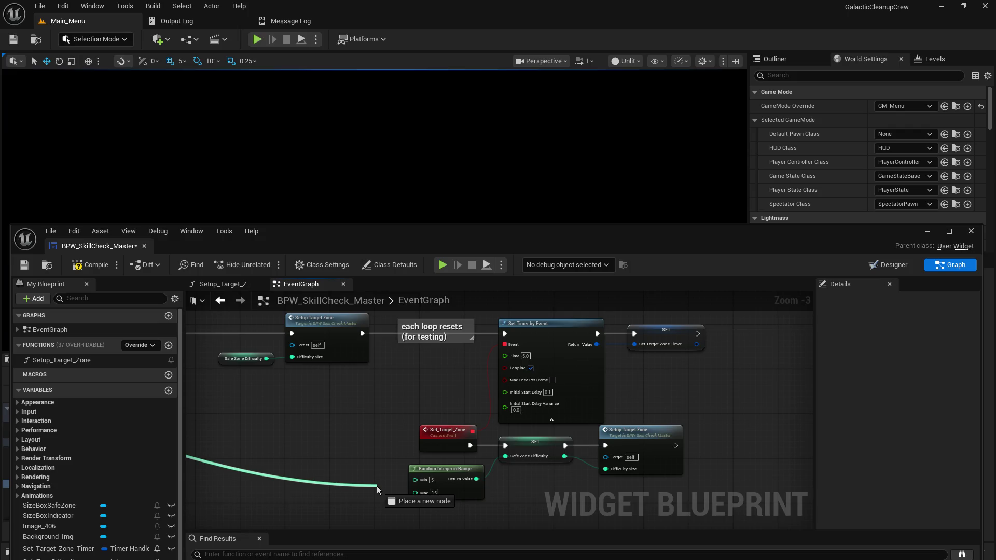
drag(376, 487, 376, 486)
mouse_move(304, 334)
mouse_down()
mouse_move(210, 332)
mouse_move(222, 330)
mouse_up()
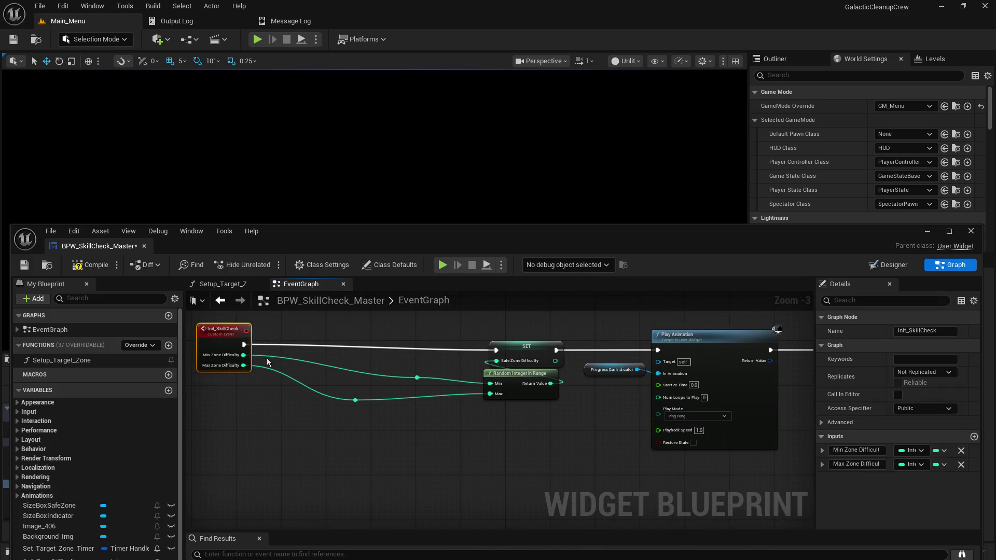
Break the wires from both difficulty pins and select the leftover reroute points.
alt+click(244, 355)
alt+click(244, 365)
mouse_move(343, 363)
mouse_down()
mouse_move(447, 435)
mouse_move(439, 431)
mouse_up()
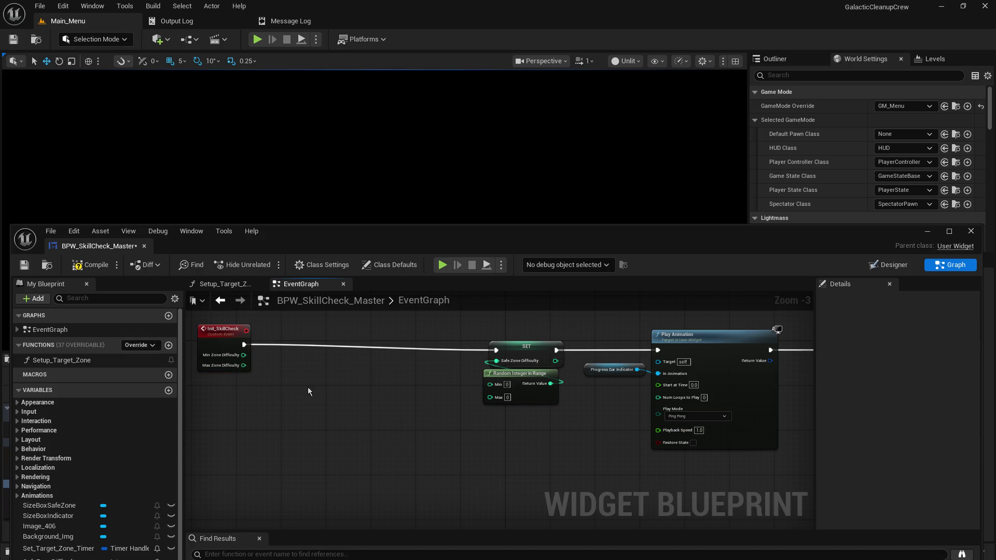
Promote the Min and Max Zone Difficulty inputs to variables.
drag(243, 355, 283, 357)
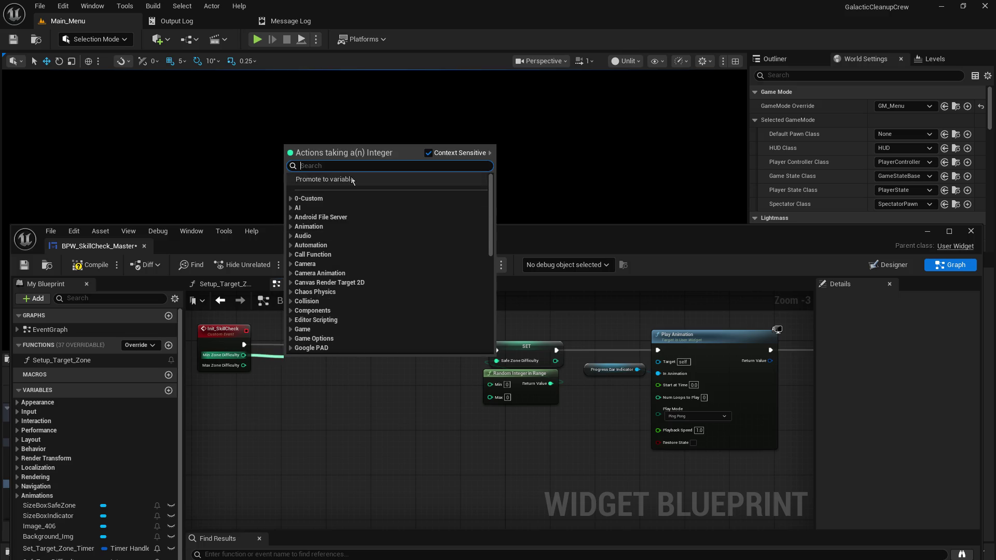
click(351, 179)
drag(243, 365, 319, 434)
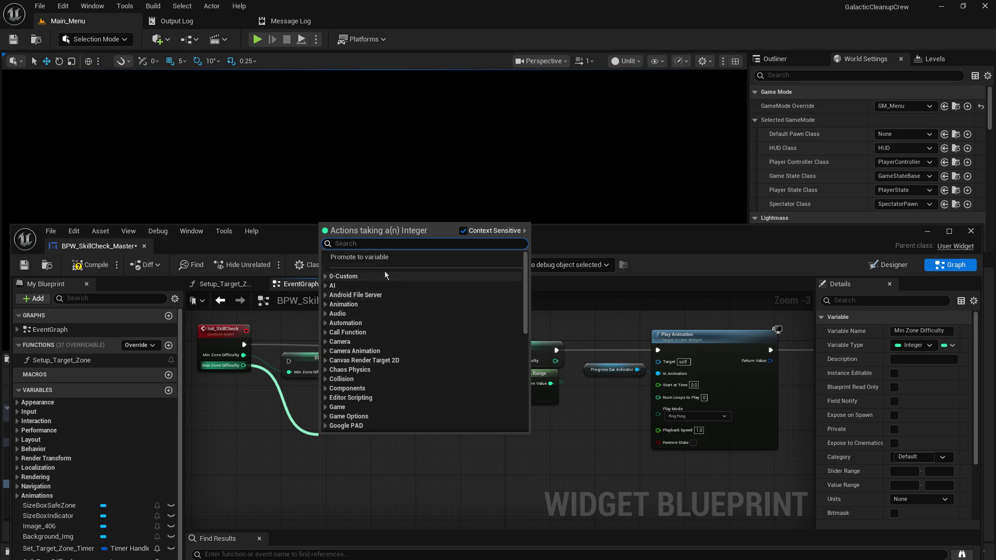
click(363, 257)
Chain SET Min then SET Max Zone Difficulty after Init_SkillCheck, with the Safe Zone setter below.
mouse_move(242, 345)
mouse_down()
mouse_move(296, 358)
mouse_move(307, 340)
mouse_up()
drag(337, 441, 317, 374)
mouse_move(359, 344)
mouse_down()
mouse_move(389, 363)
mouse_move(311, 391)
mouse_move(301, 373)
mouse_move(501, 357)
mouse_move(491, 348)
mouse_move(563, 410)
mouse_up()
mouse_move(531, 379)
mouse_down()
mouse_move(316, 423)
mouse_move(334, 426)
mouse_up()
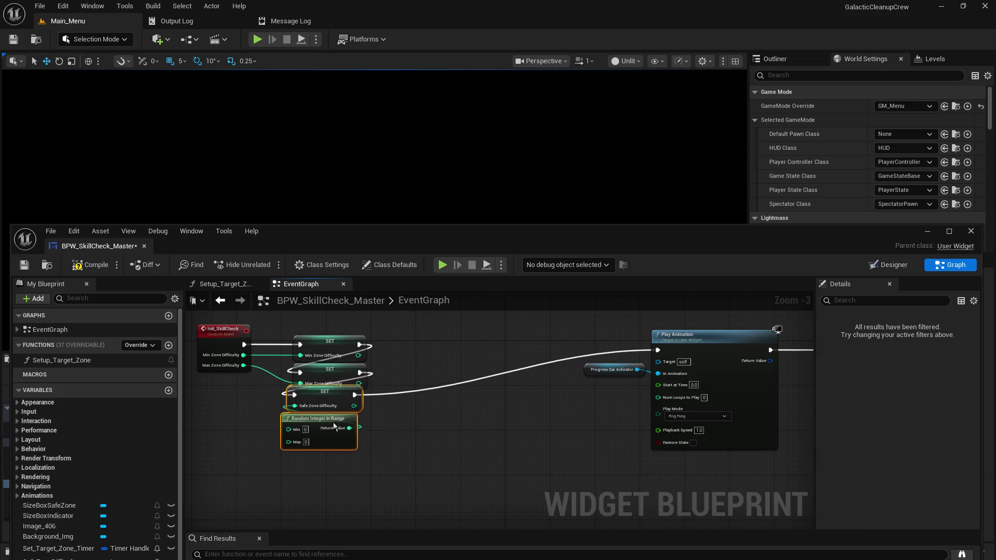
mouse_move(338, 423)
mouse_down()
mouse_move(334, 402)
mouse_move(285, 429)
mouse_move(259, 404)
mouse_up()
Shift the whole init chain right and add a raised reroute point before Play Animation.
click(420, 434)
drag(203, 322, 370, 443)
mouse_move(235, 333)
mouse_down()
mouse_move(424, 322)
mouse_move(418, 333)
mouse_move(385, 338)
mouse_up()
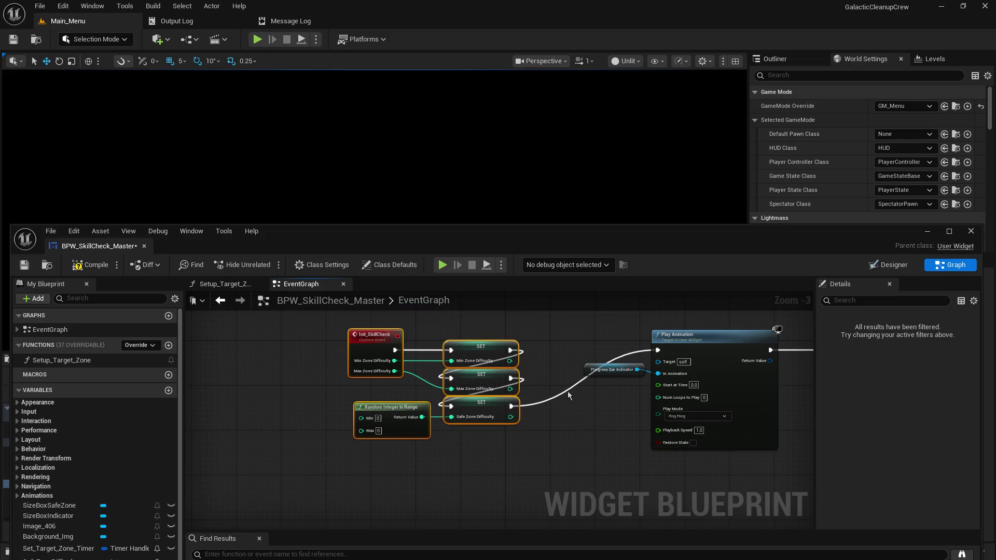
double_click(567, 391)
mouse_move(567, 391)
mouse_down()
mouse_move(578, 337)
mouse_move(572, 354)
mouse_move(339, 352)
mouse_move(560, 353)
mouse_move(544, 351)
mouse_up()
Try nudging the init chain, then undo the move and the reroute point's repositioning.
click(293, 350)
key(Escape)
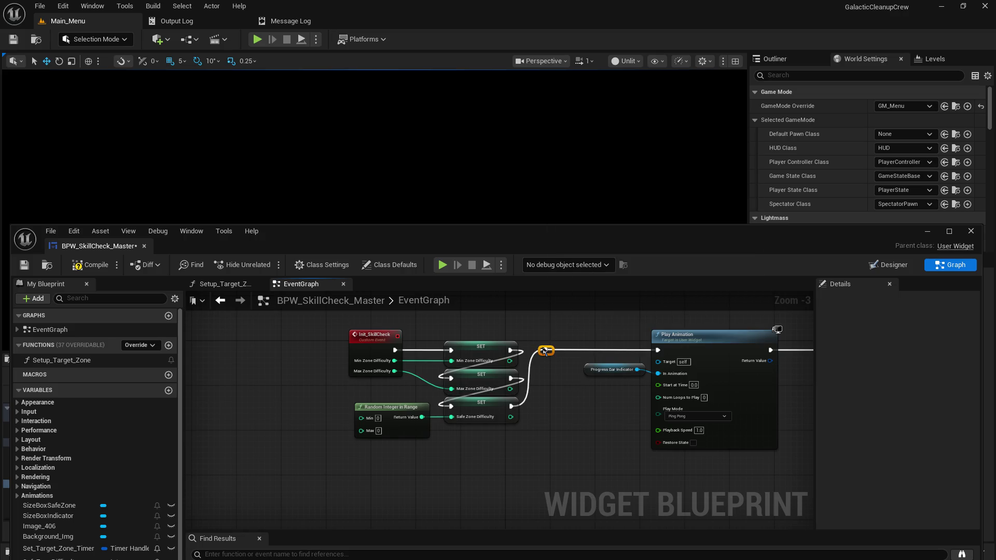
drag(328, 321, 536, 475)
mouse_move(379, 340)
mouse_down()
mouse_move(396, 339)
mouse_move(380, 340)
mouse_up()
click(313, 360)
key(ctrl+z)
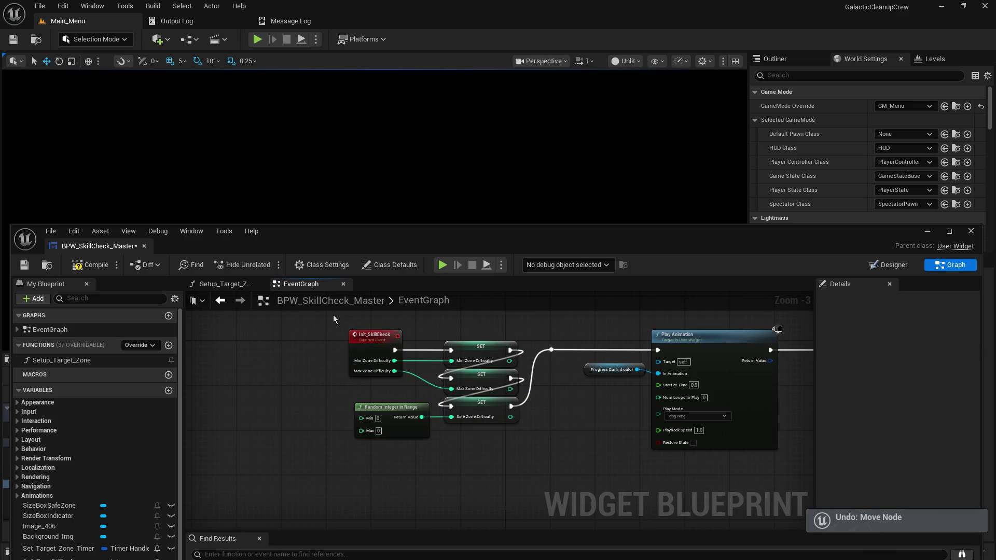
key(ctrl+z)
Align the init chain and reroute point ahead of Play Animation, then compile.
mouse_move(347, 334)
mouse_down()
mouse_move(394, 384)
mouse_move(542, 442)
mouse_up()
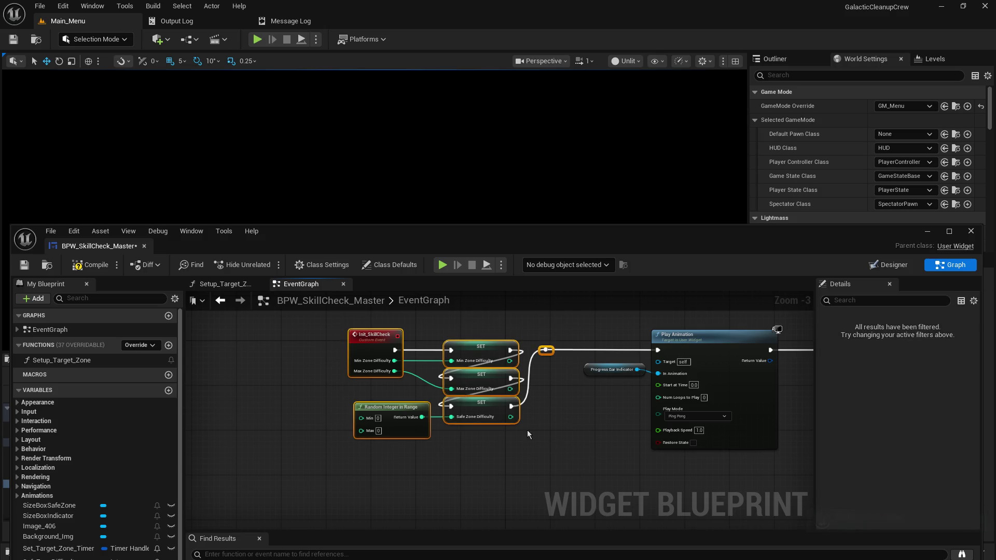
drag(373, 336, 419, 338)
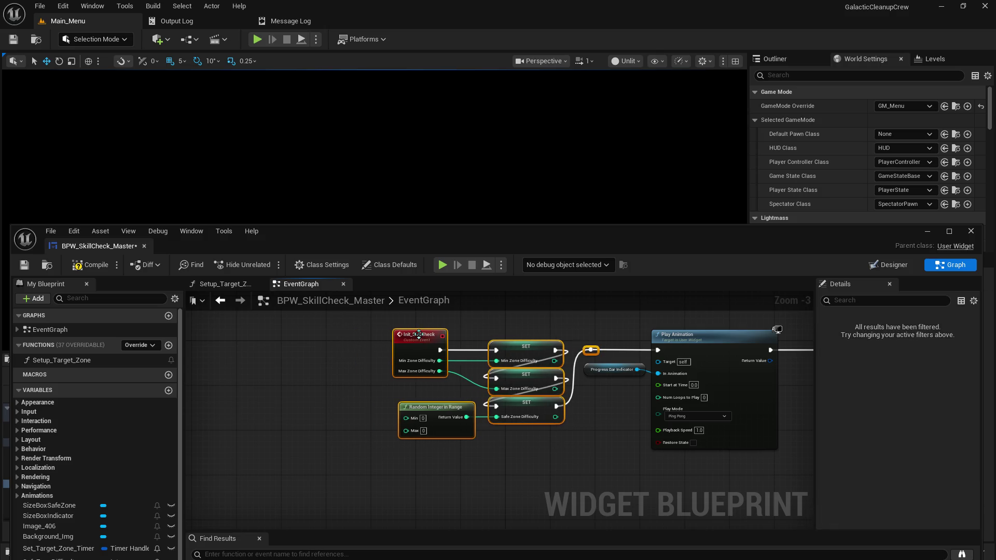
click(370, 371)
drag(370, 371, 202, 371)
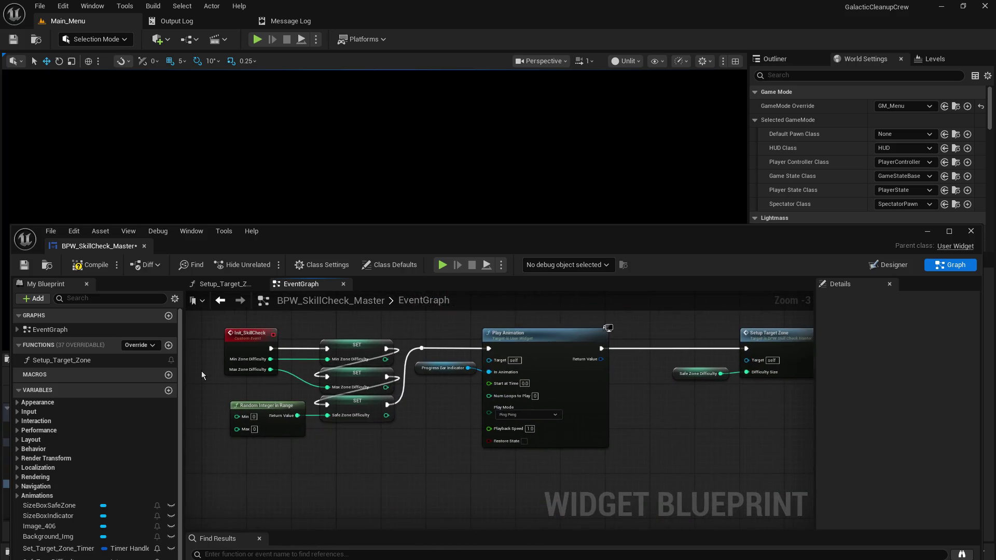
mouse_move(206, 332)
mouse_down()
mouse_move(652, 498)
mouse_move(674, 449)
mouse_up()
mouse_move(574, 338)
mouse_down()
mouse_move(508, 423)
mouse_move(546, 427)
mouse_up()
click(516, 388)
mouse_move(516, 387)
mouse_down()
mouse_move(284, 308)
mouse_move(582, 297)
mouse_up()
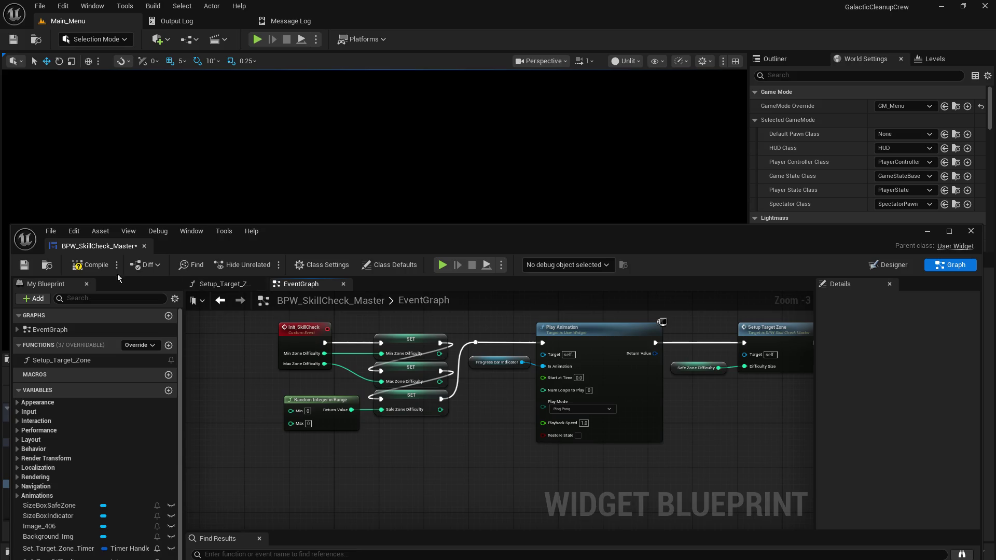
click(24, 264)
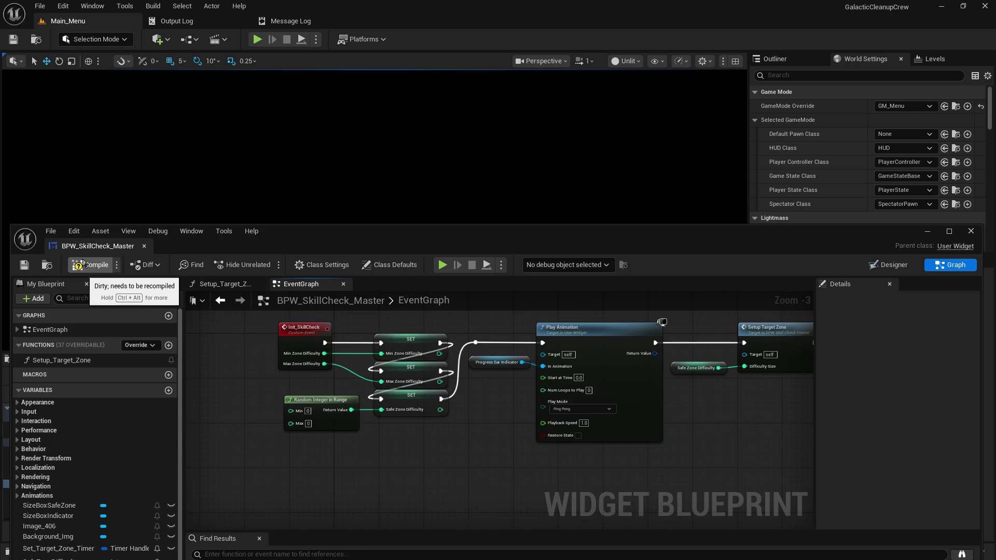
Save the widget blueprint and dock its editor into the main window.
click(89, 264)
drag(107, 246, 421, 23)
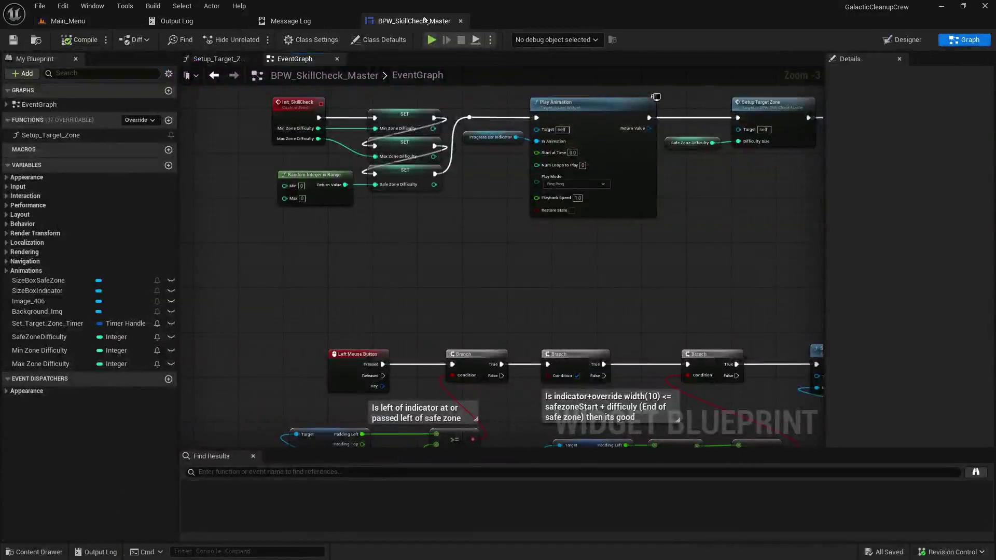
mouse_move(499, 181)
mouse_down()
mouse_move(540, 309)
mouse_move(451, 310)
mouse_move(394, 265)
mouse_up()
scroll(412, 328, up, 3)
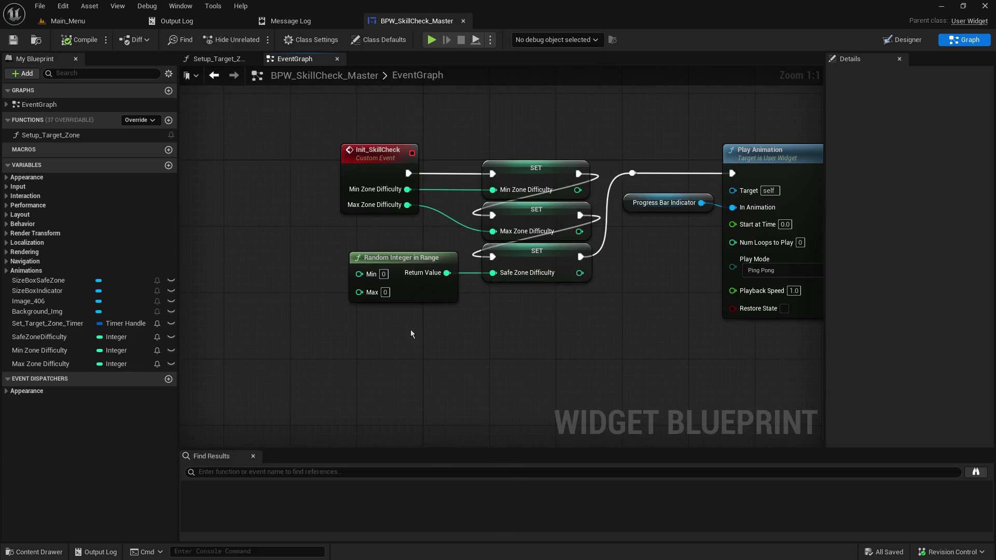
Add Min and Max Zone Difficulty getters and wire them into the random node's Min and Max.
mouse_move(52, 351)
mouse_down()
mouse_move(222, 289)
mouse_move(231, 265)
mouse_up()
click(270, 280)
mouse_move(47, 364)
mouse_down()
mouse_move(259, 271)
mouse_move(229, 316)
mouse_move(229, 250)
mouse_up()
drag(47, 351, 215, 310)
click(233, 314)
mouse_move(228, 255)
mouse_down()
mouse_move(221, 355)
mouse_move(195, 330)
mouse_up()
mouse_move(268, 302)
mouse_down()
mouse_move(332, 306)
mouse_move(359, 274)
mouse_up()
mouse_move(261, 327)
mouse_down()
mouse_move(342, 305)
mouse_move(359, 288)
mouse_up()
Align the getters beside the random node, connect the difficulty values to the random range, and compile.
shift+click(236, 307)
mouse_move(233, 317)
mouse_down()
mouse_move(282, 288)
mouse_move(249, 290)
mouse_up()
click(289, 340)
click(274, 336)
drag(274, 336, 284, 236)
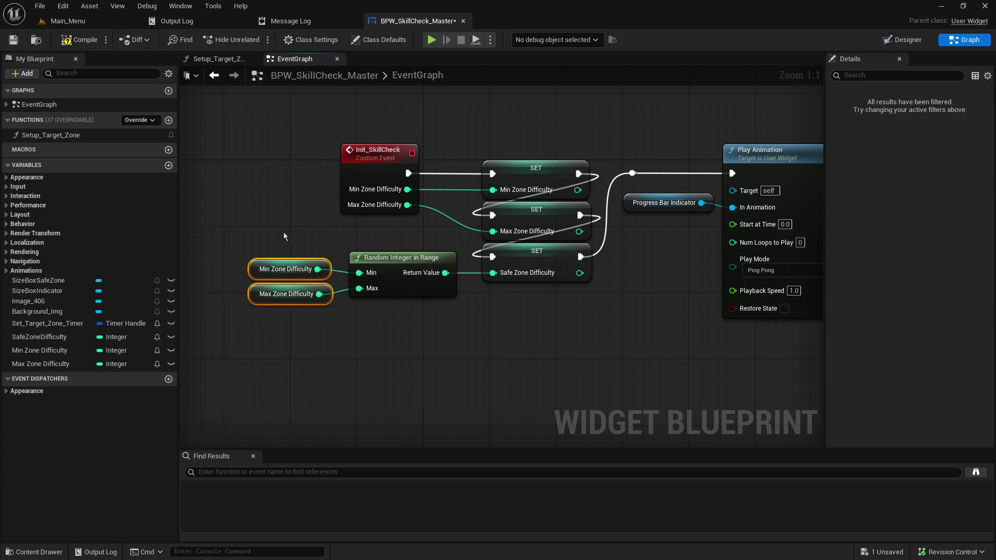
mouse_move(269, 277)
mouse_down()
mouse_move(726, 405)
mouse_move(550, 228)
mouse_move(439, 288)
mouse_move(446, 297)
mouse_move(402, 239)
mouse_up()
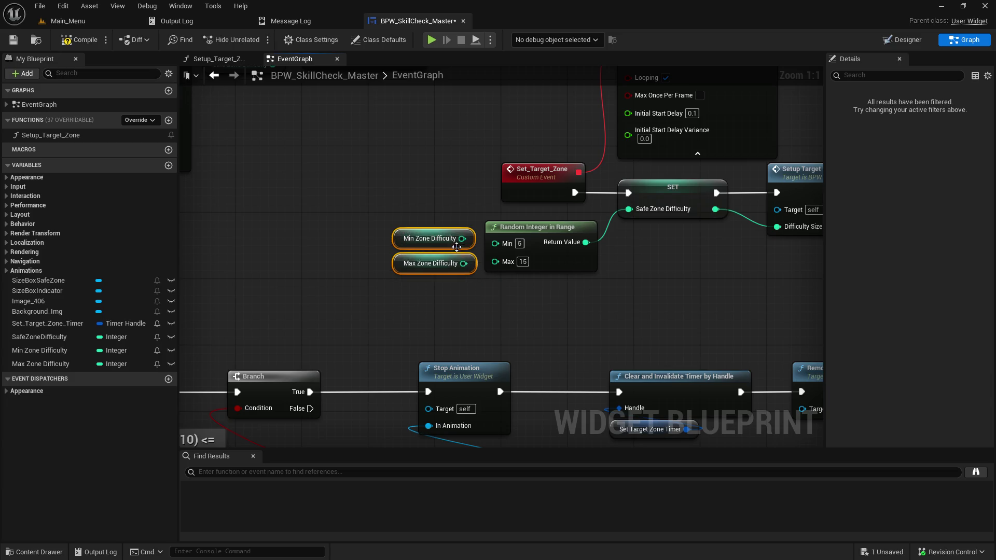
mouse_move(463, 239)
mouse_down()
mouse_move(495, 243)
mouse_move(492, 267)
mouse_move(495, 260)
mouse_up()
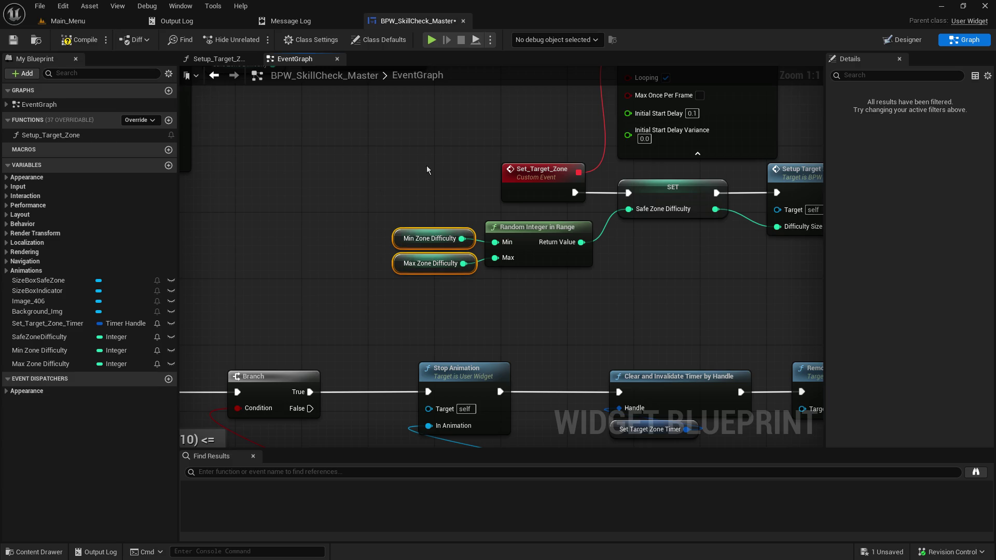
click(84, 41)
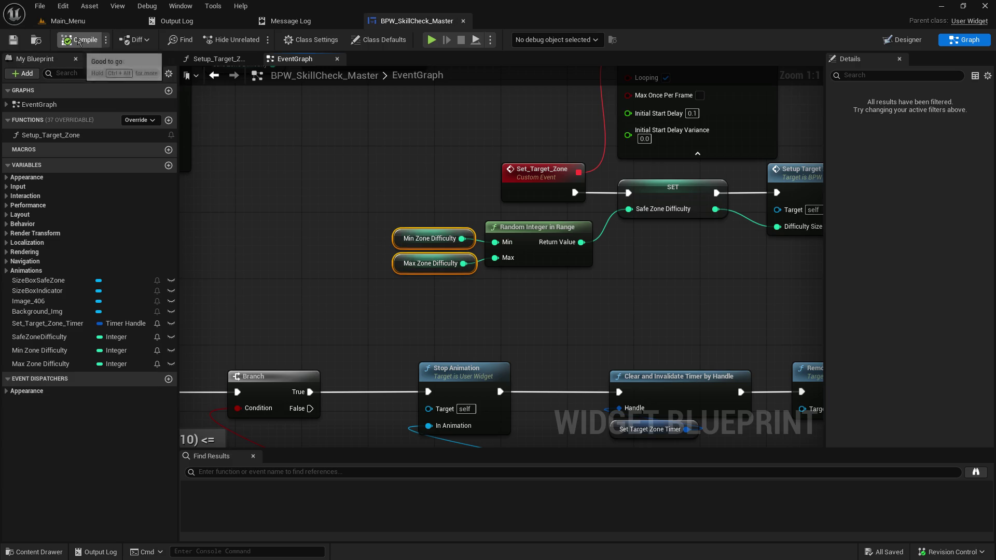
mouse_move(372, 145)
mouse_down()
mouse_move(159, 129)
mouse_move(381, 148)
mouse_up()
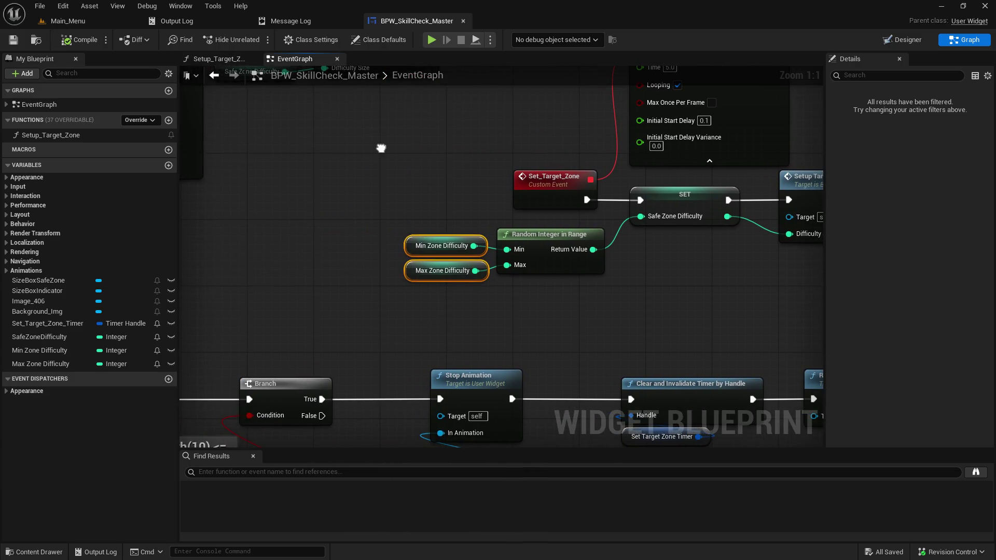
click(60, 23)
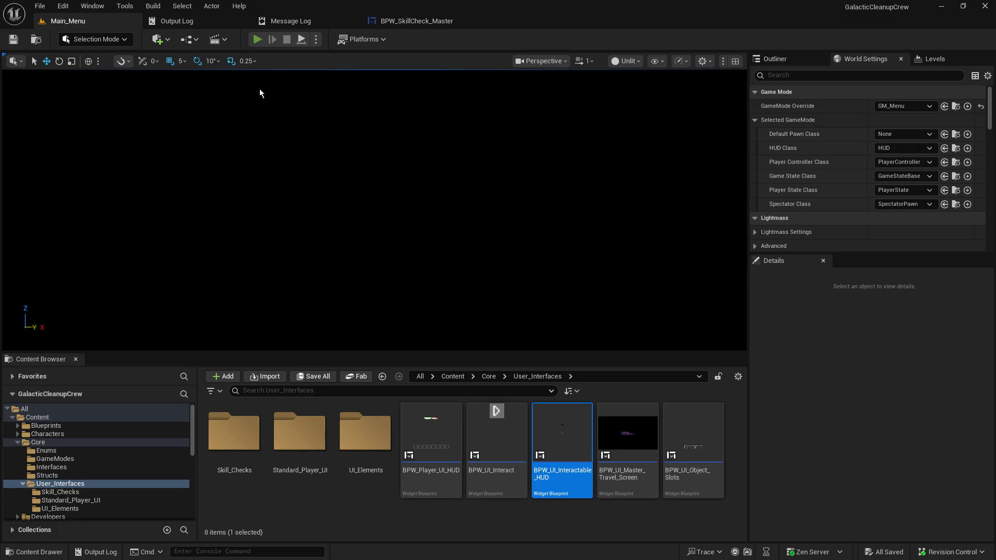
key(alt+p)
click(76, 206)
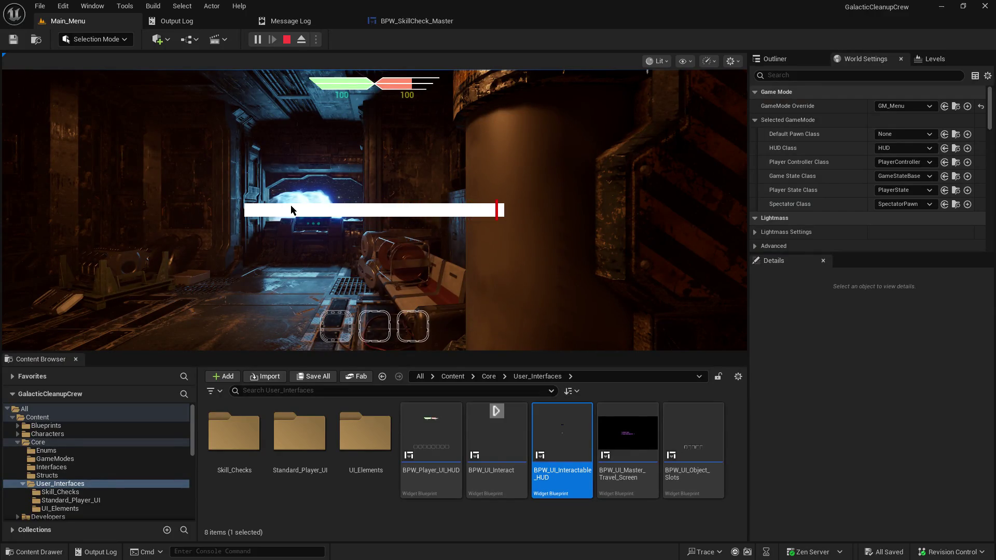
click(287, 40)
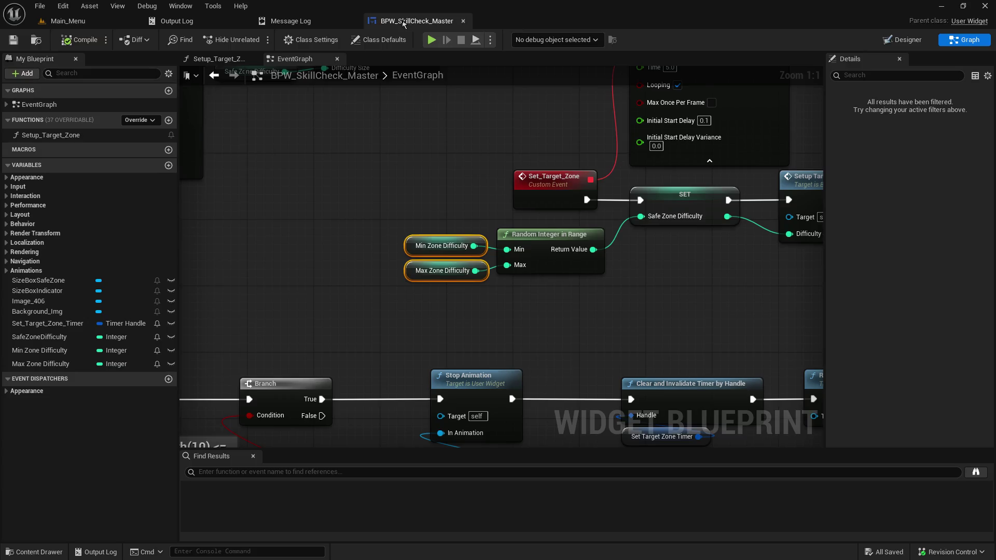
Default Min Zone Difficulty to 5 and Max Zone Difficulty to 15, then save and open Main_Menu.
click(311, 254)
mouse_move(289, 275)
mouse_down()
mouse_move(416, 300)
mouse_move(785, 320)
mouse_move(957, 315)
mouse_up()
click(331, 146)
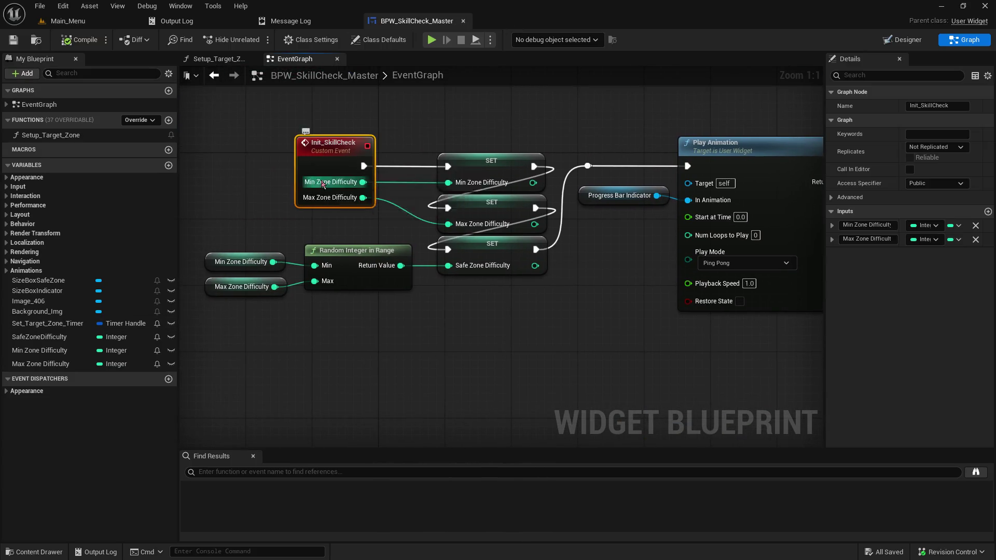
click(832, 225)
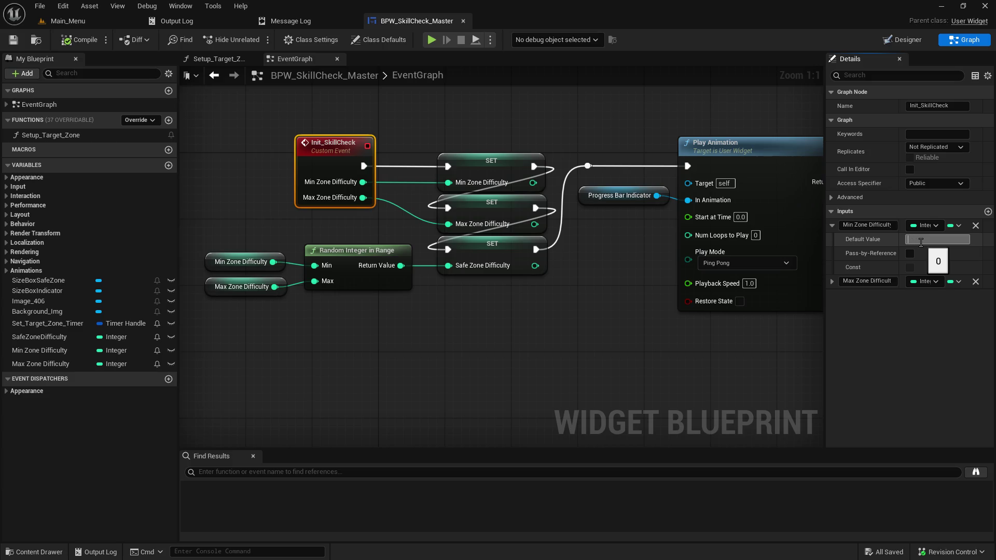
text(5)
key(Return)
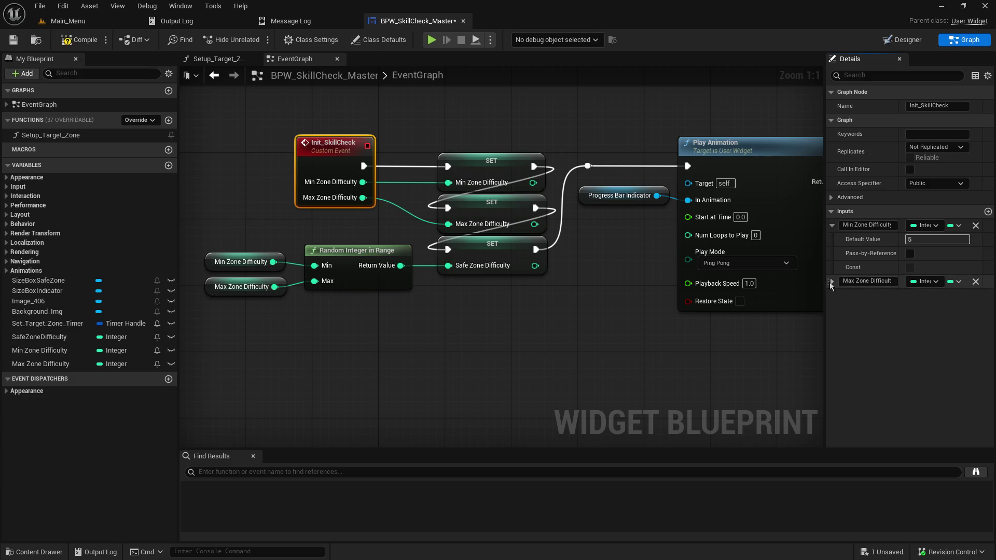
click(832, 281)
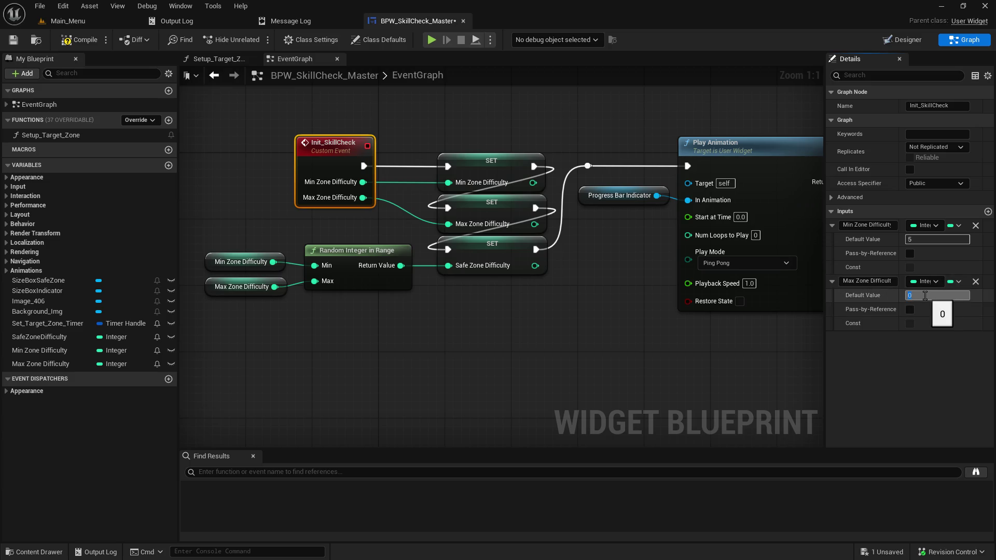
text(15)
key(Return)
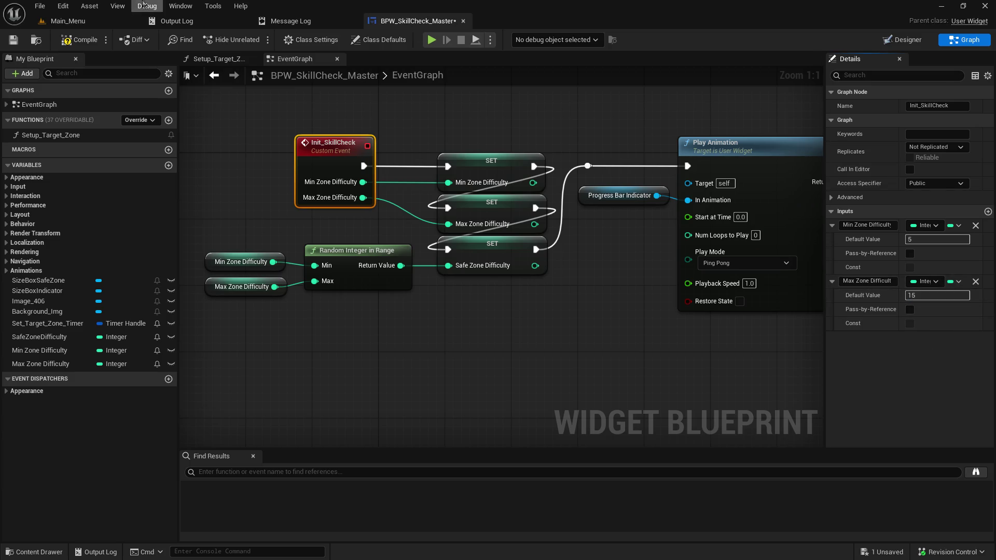
click(13, 40)
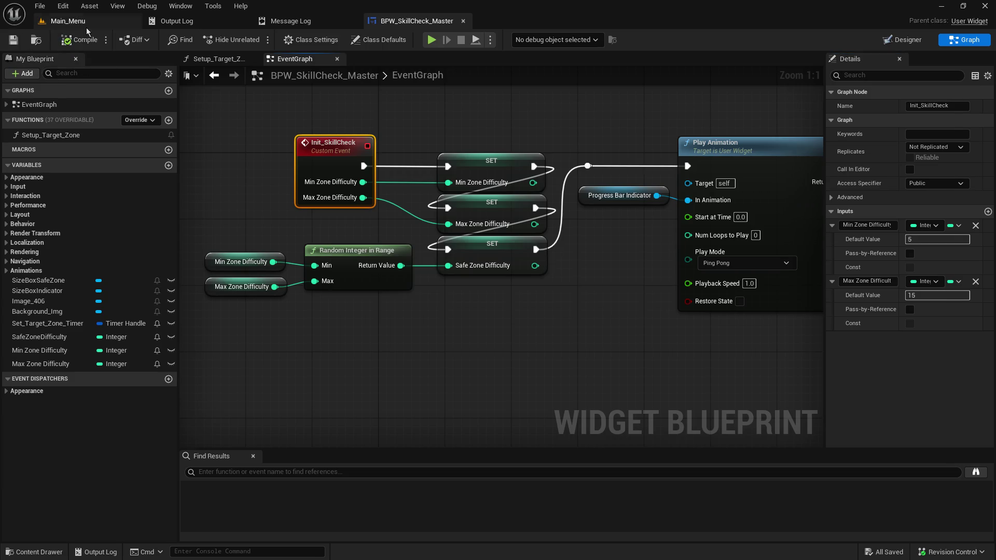
click(77, 21)
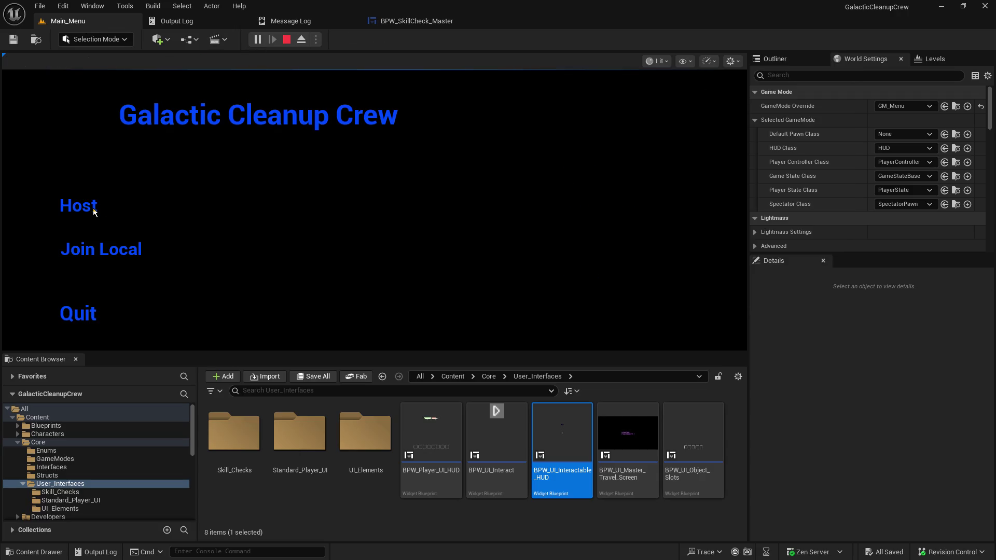
click(63, 205)
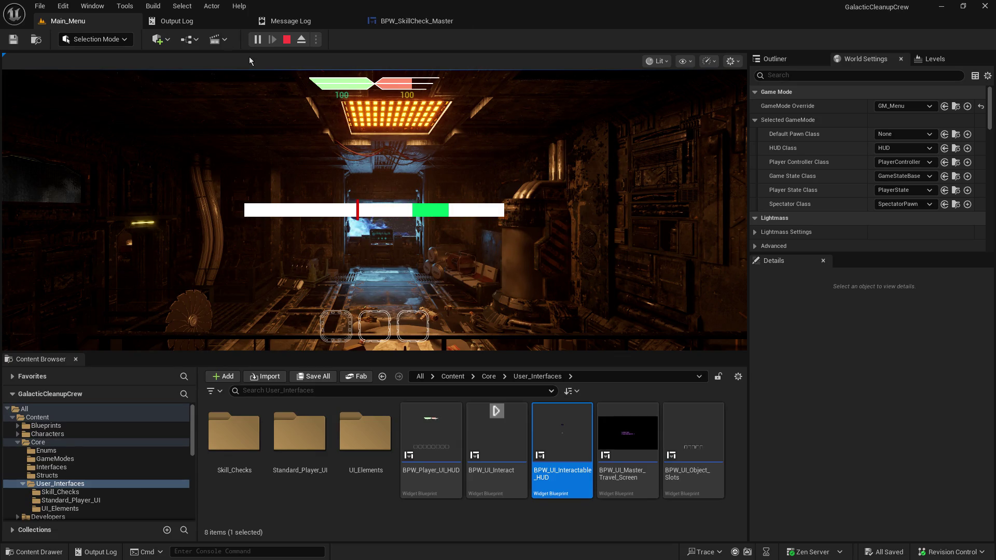
click(285, 42)
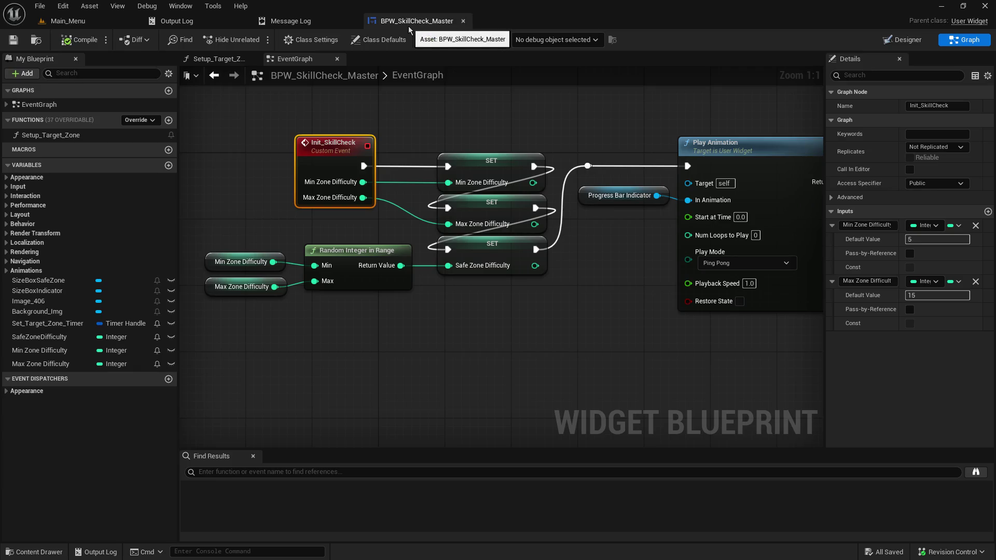
In Designer view, inspect Size Box SafeZone, Safe_Zone_Img, Size Box Indicator, then select Background_Img.
click(895, 42)
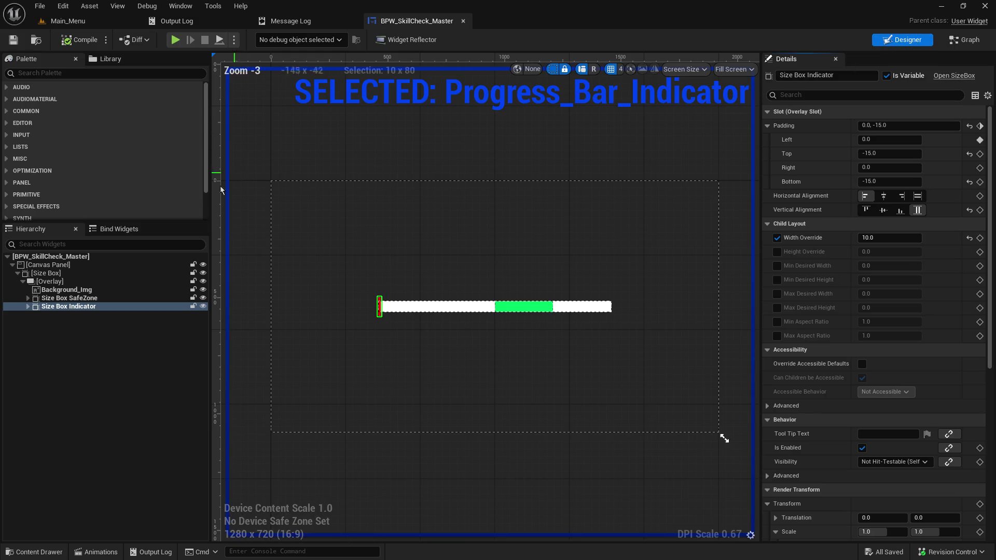
click(67, 299)
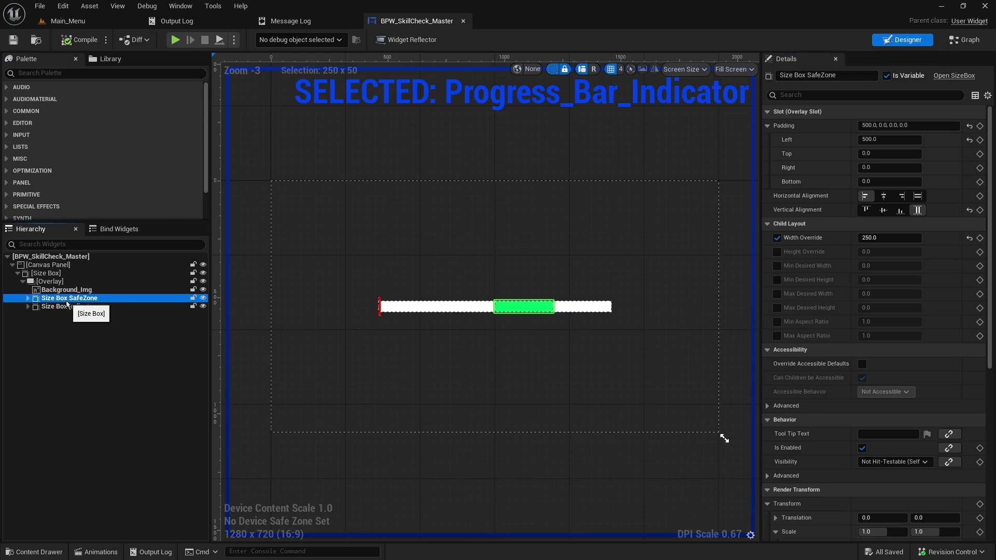
click(28, 299)
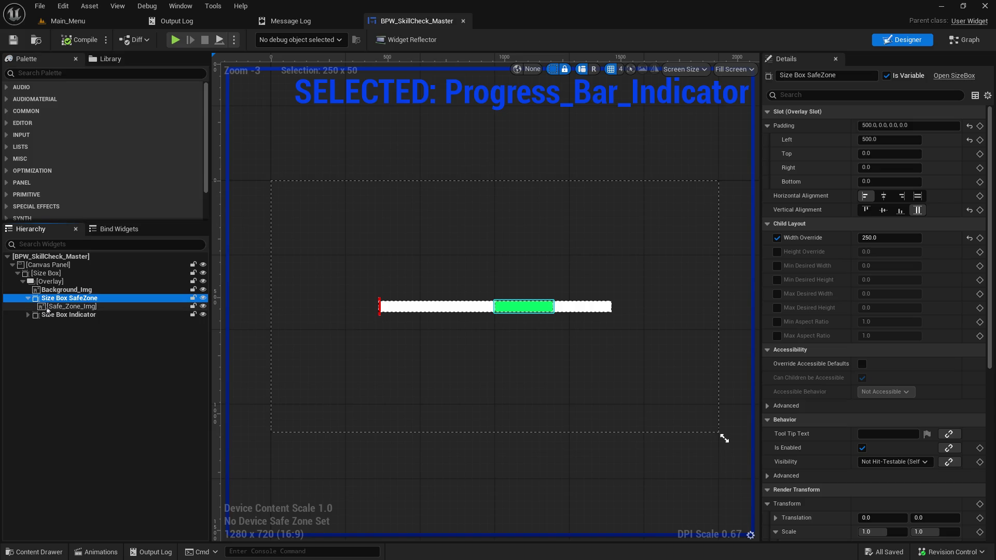
click(50, 307)
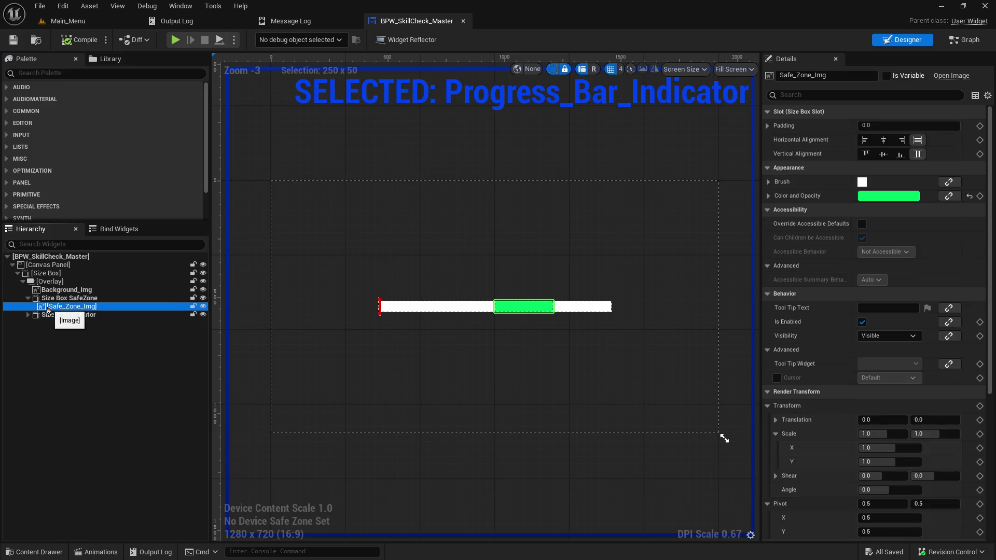
click(28, 298)
click(53, 309)
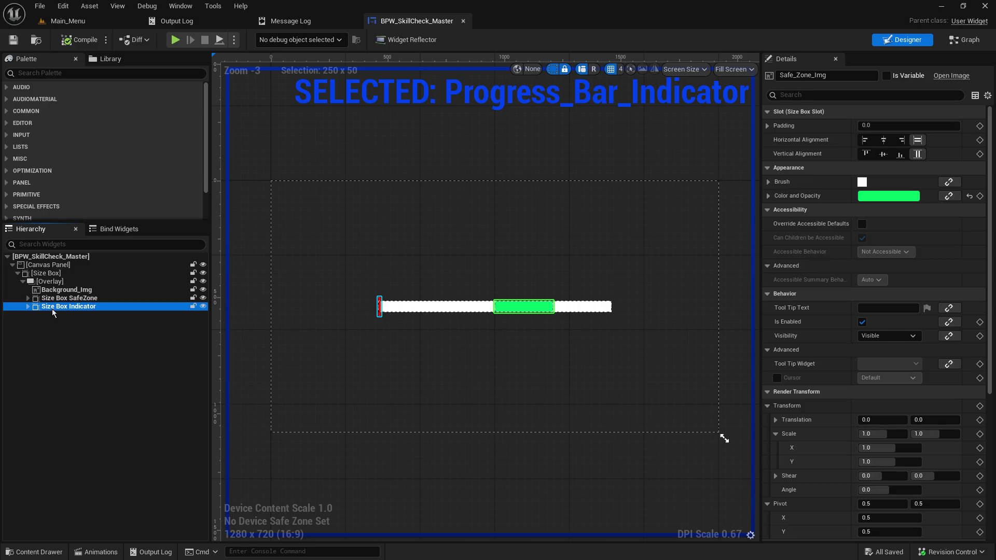
click(49, 291)
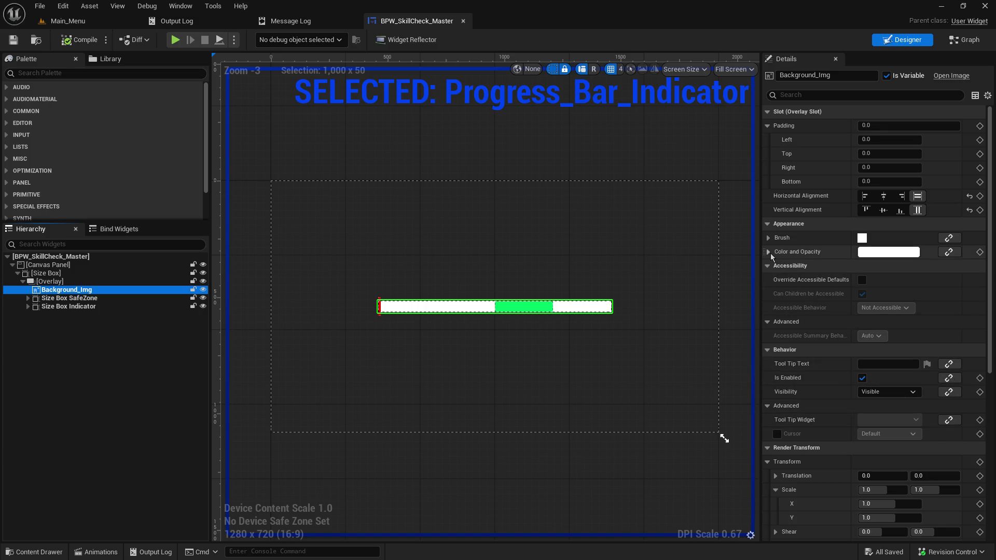
click(768, 224)
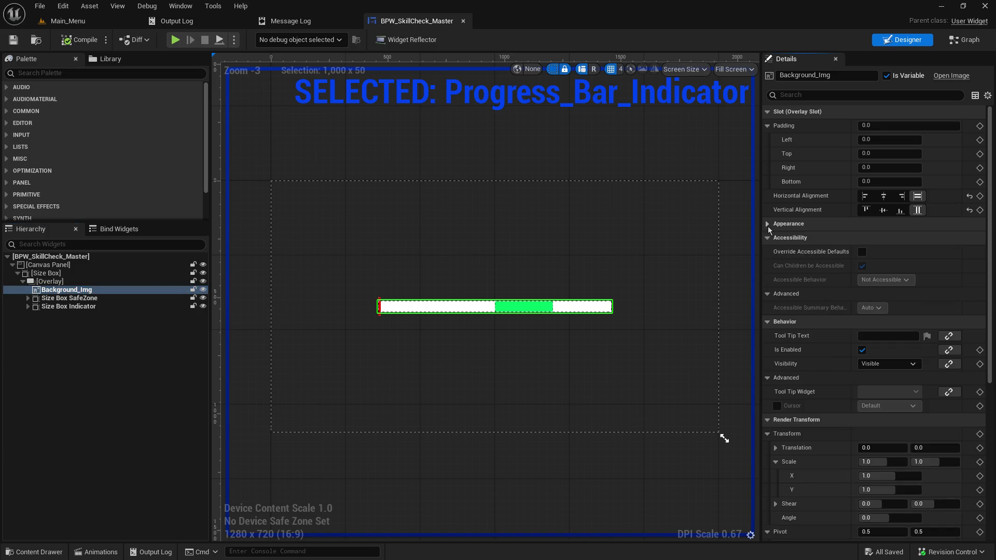
Draw the Background_Img brush as a Rounded Box, save, compile and launch a play test.
click(768, 225)
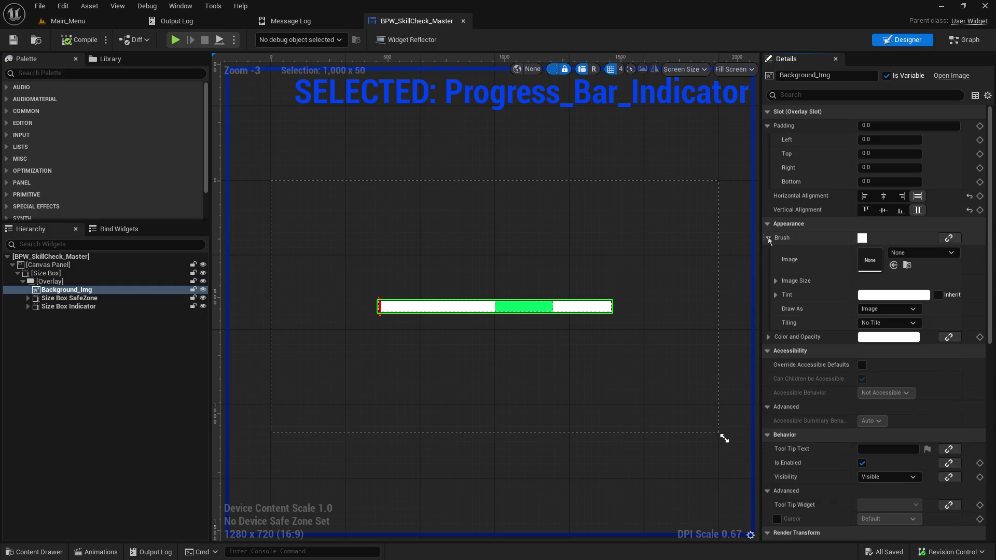
click(888, 309)
click(887, 357)
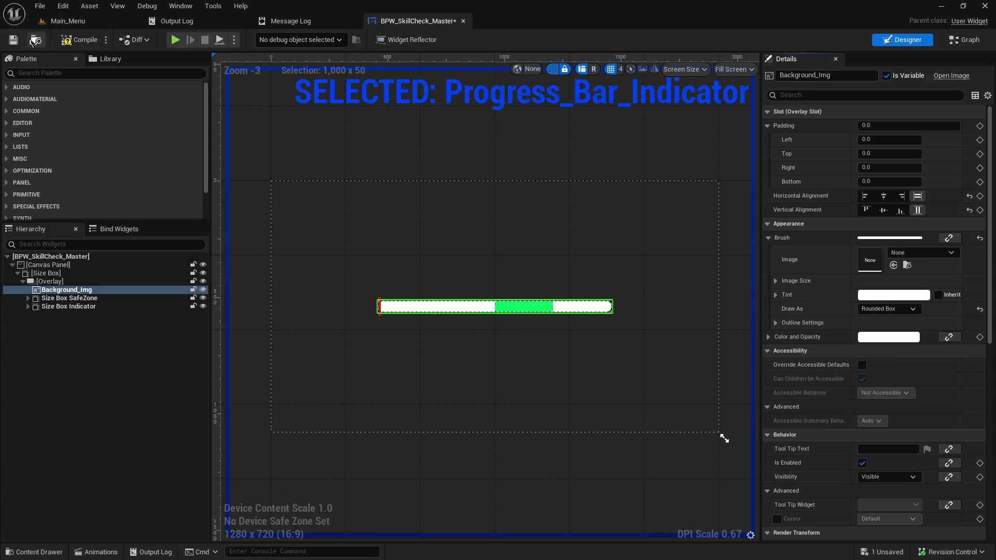
click(13, 40)
click(68, 42)
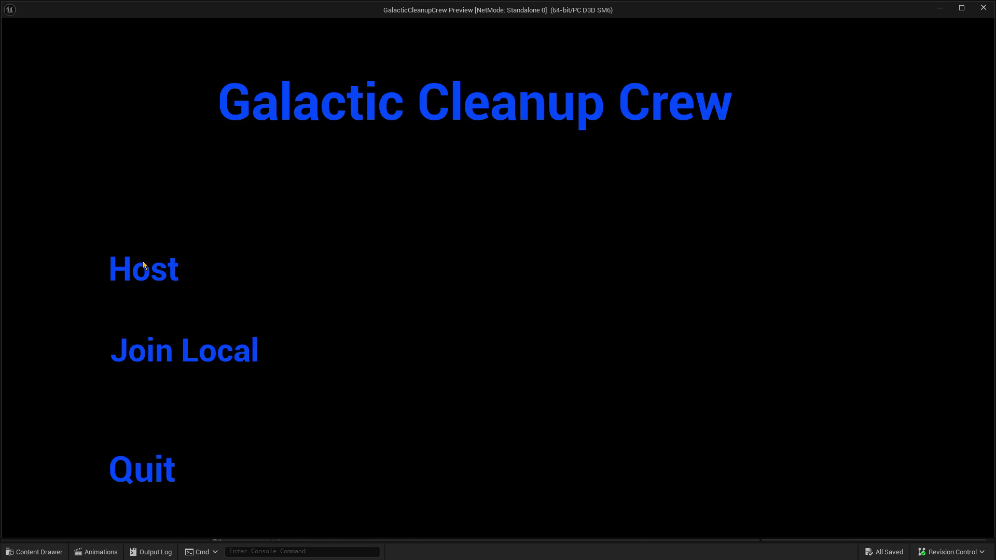
click(141, 267)
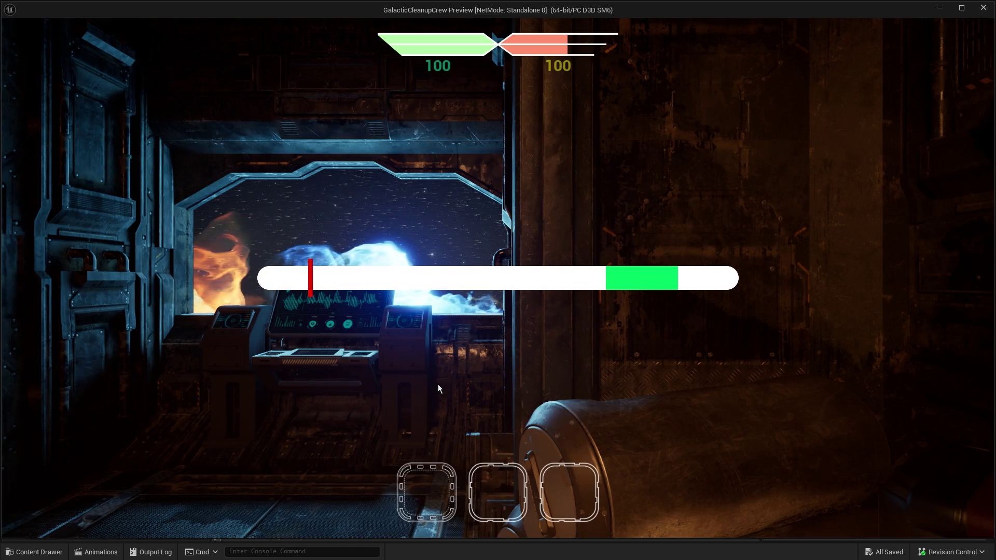
Attempt the skill check in-game, then exit the play test with Esc.
click(438, 385)
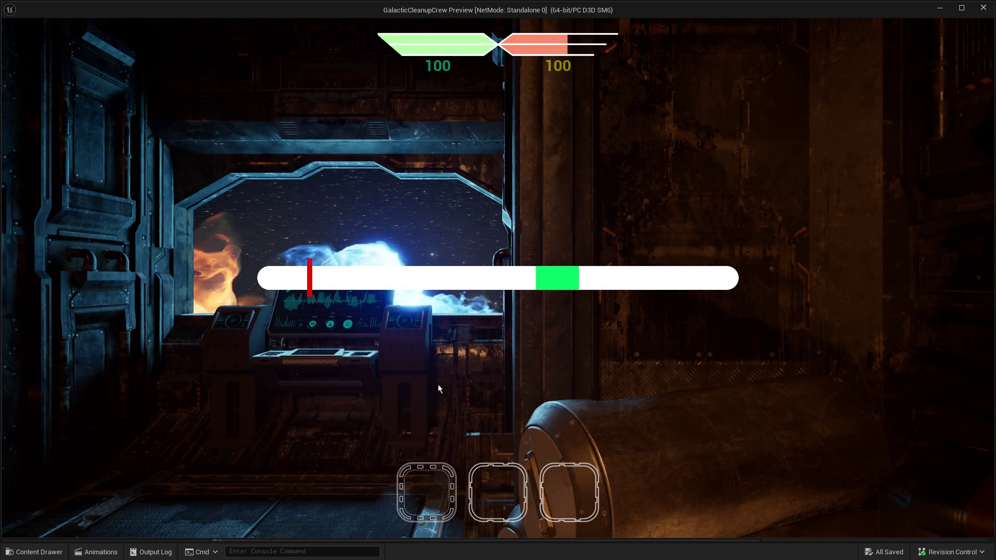
key(Escape)
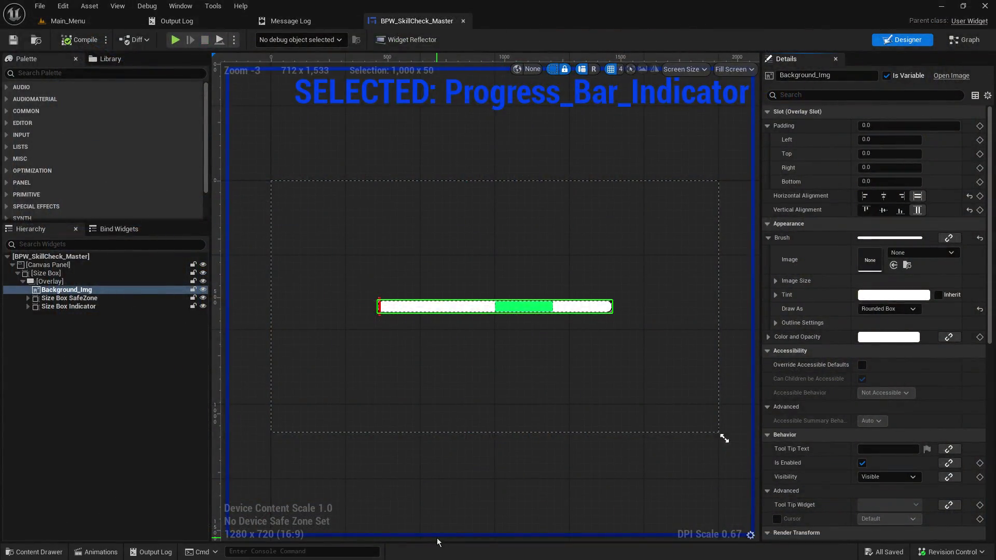
Give the Background_Img outline a deep blue colour in the Color Picker.
click(773, 324)
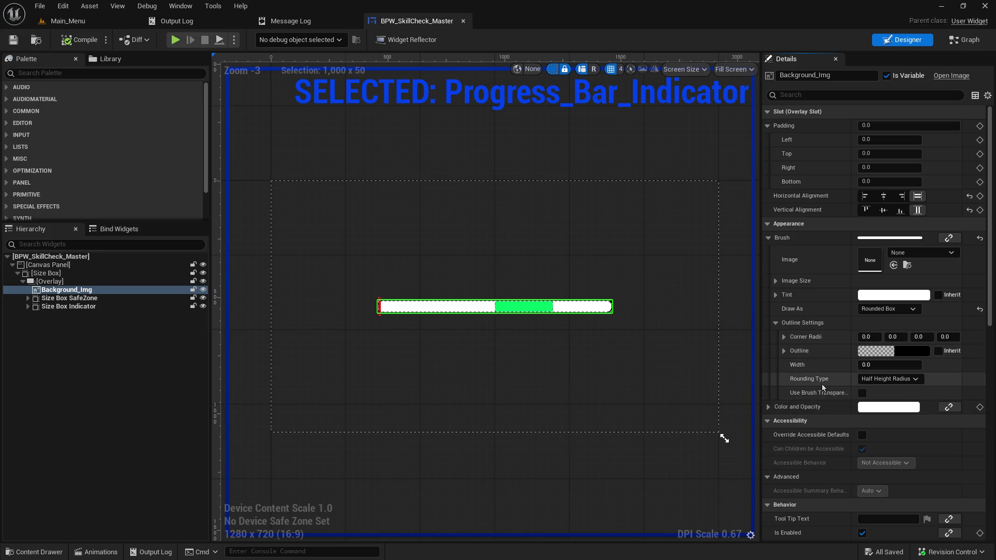
click(870, 354)
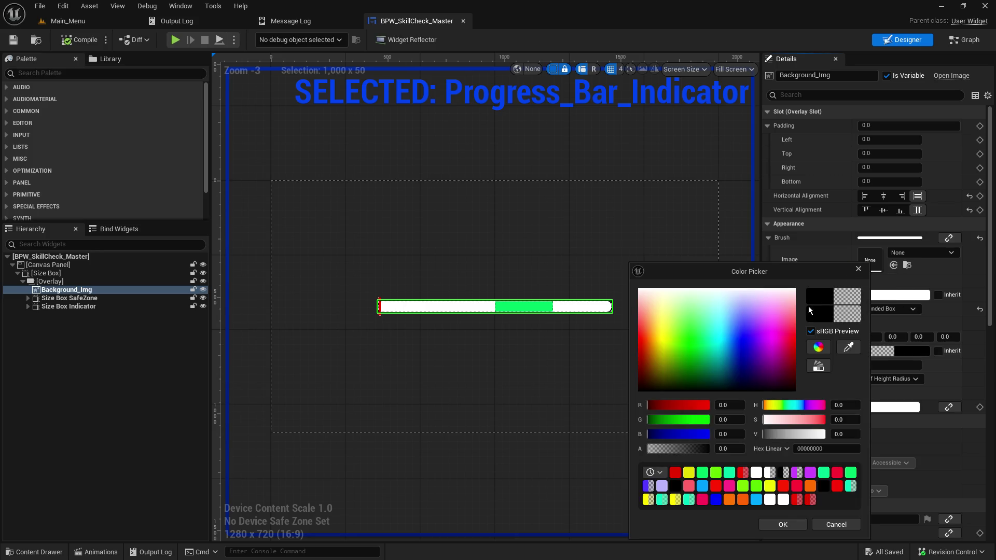
click(745, 344)
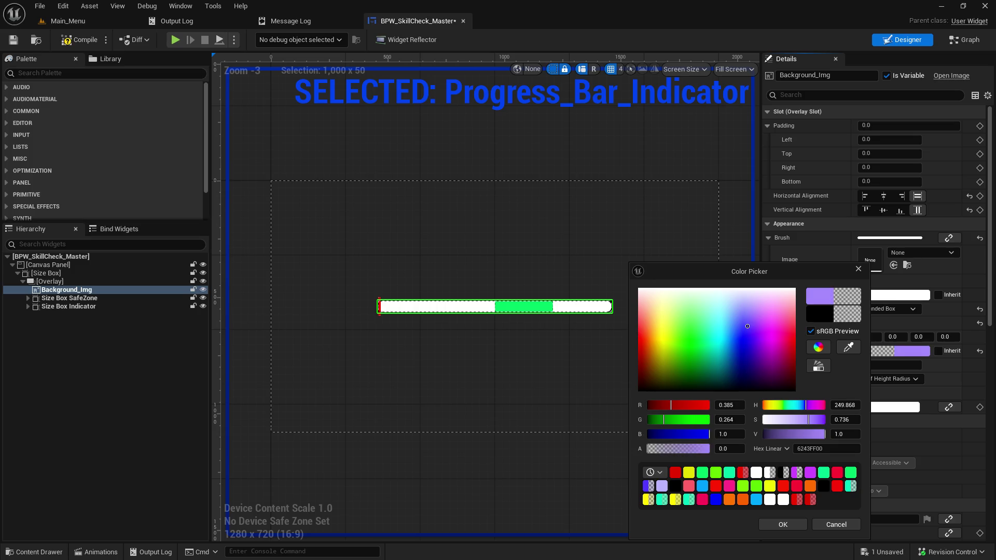
drag(745, 344, 742, 350)
click(783, 525)
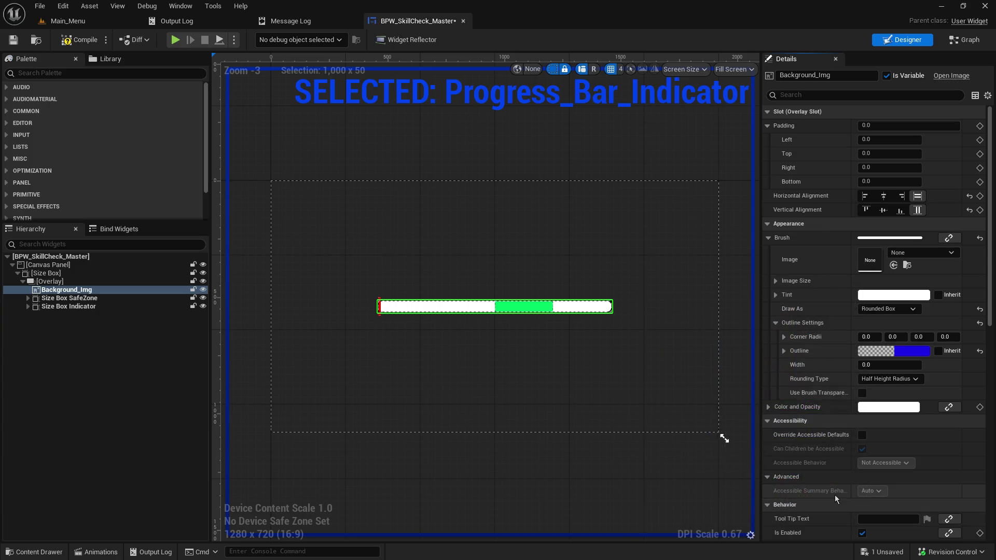
Set the outline width to 1.0 and compile the skill-check widget.
click(896, 363)
text(1)
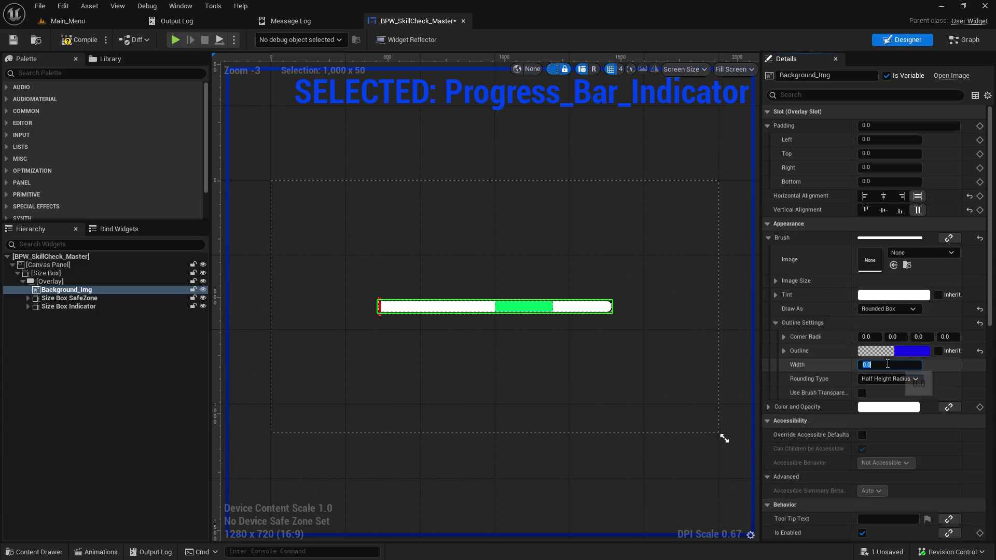
key(Return)
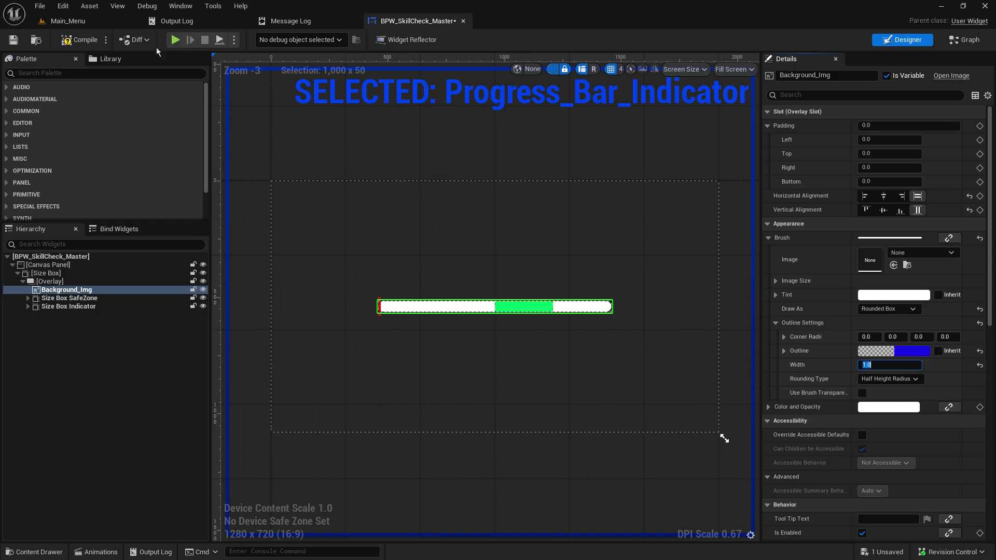
click(13, 39)
click(68, 42)
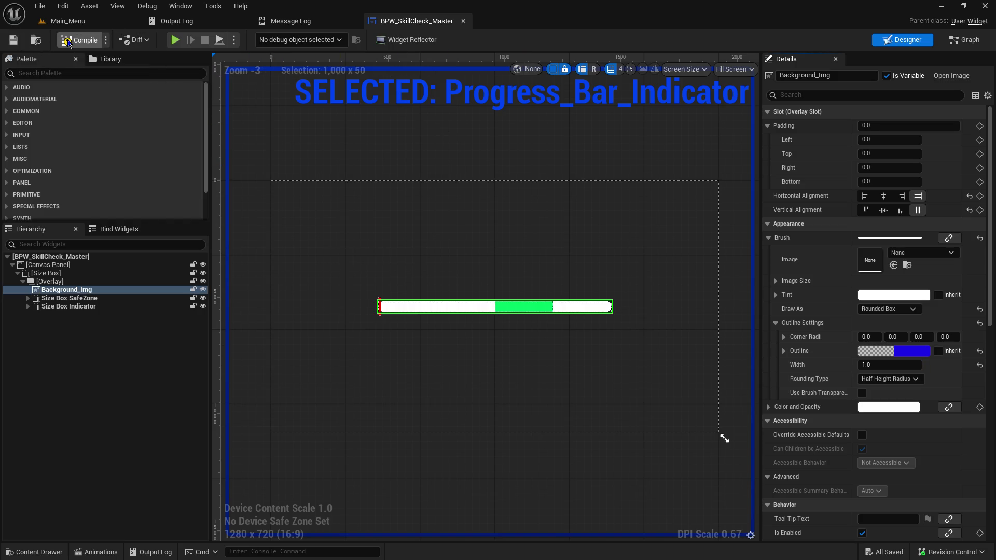
Try outline widths of 3.0, 5.0 and 0 on the white bar.
scroll(643, 326, up, 2)
scroll(579, 300, up, 9)
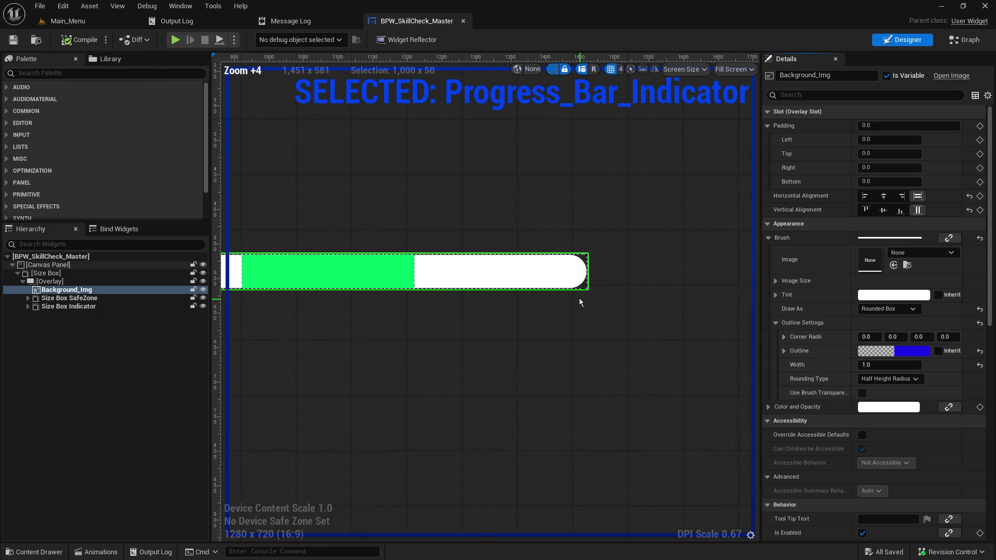
click(878, 366)
key(Return)
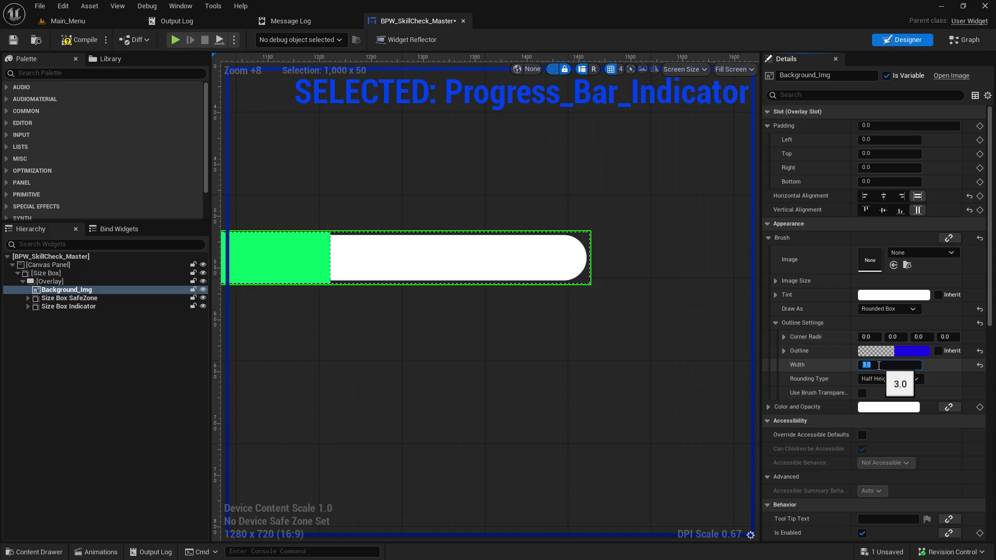
text(5)
key(Return)
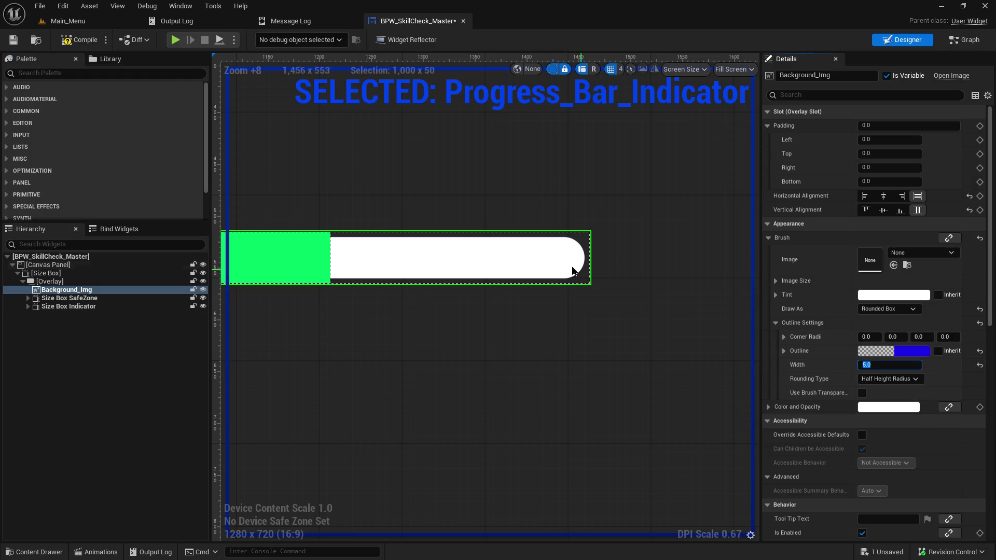
scroll(593, 282, up, 5)
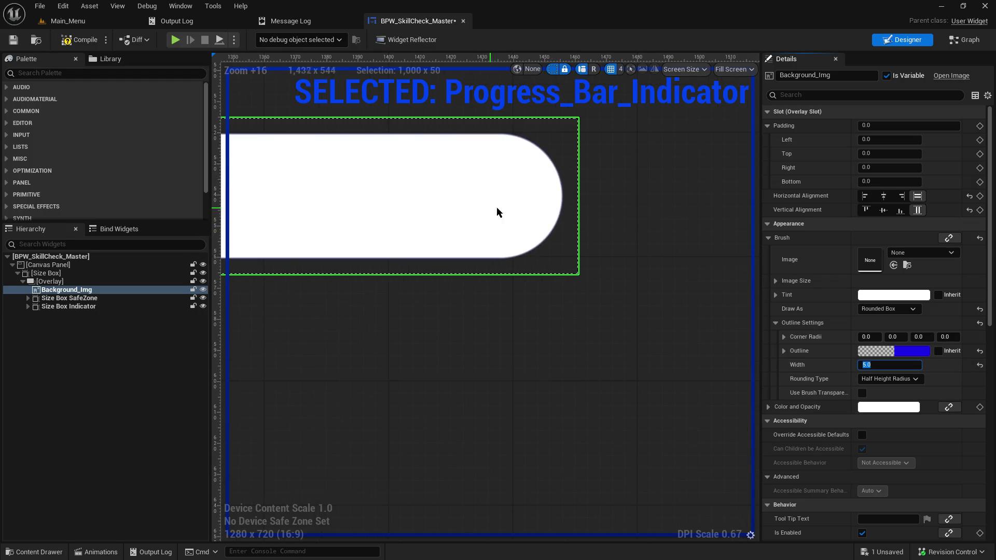
text(0)
key(Return)
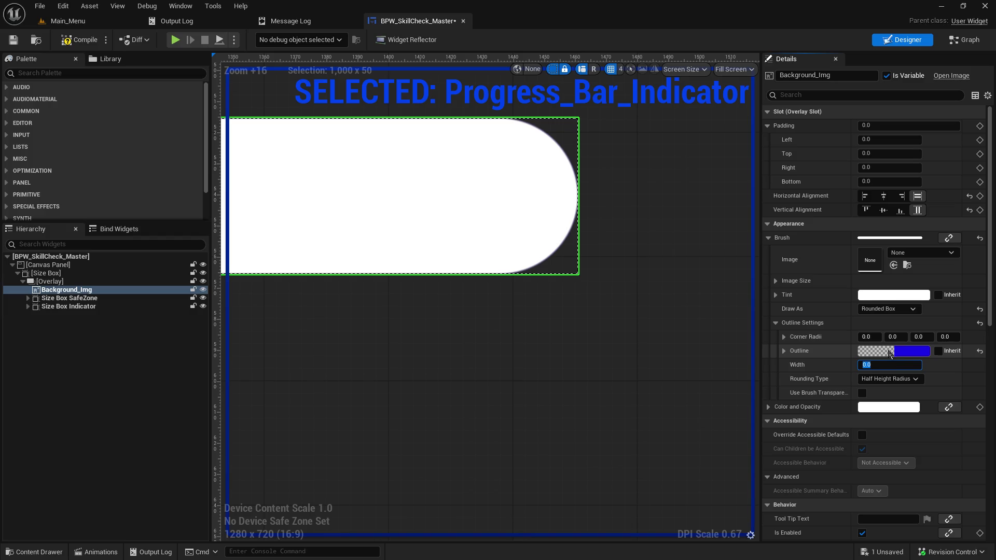
Make the blue outline colour fully opaque with alpha 1.
click(886, 354)
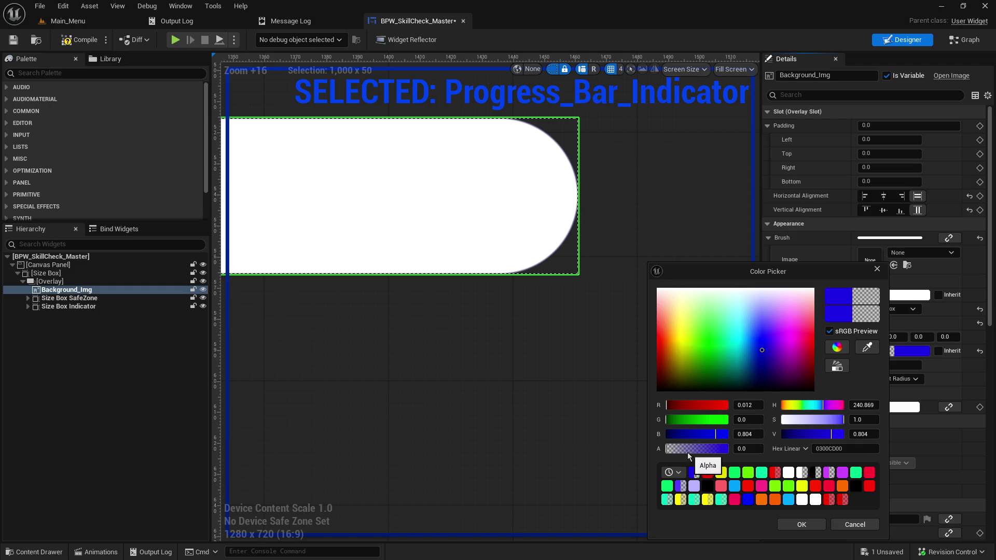
drag(688, 450, 743, 447)
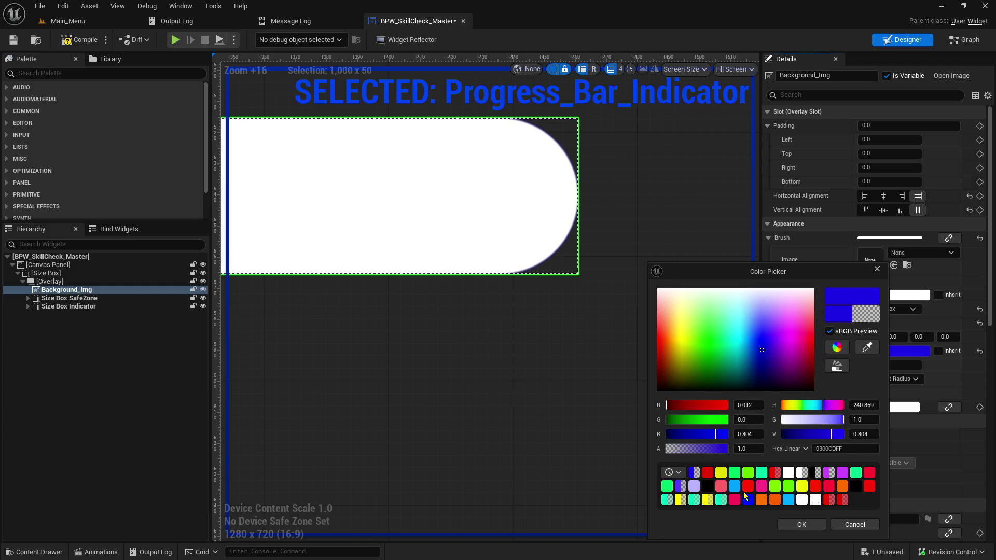
click(788, 524)
Test outline widths of 5.0, -2 and -5.
click(886, 363)
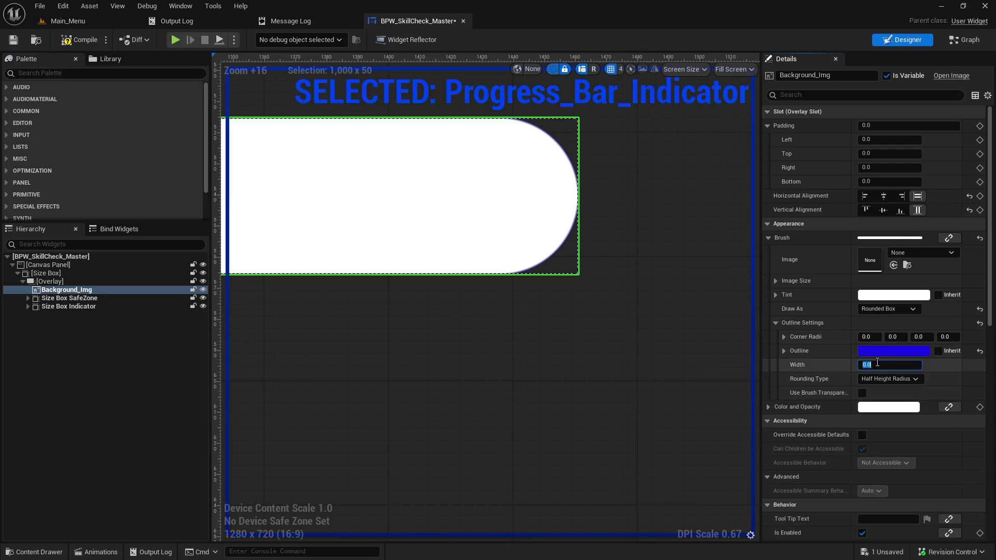
text(5)
key(Return)
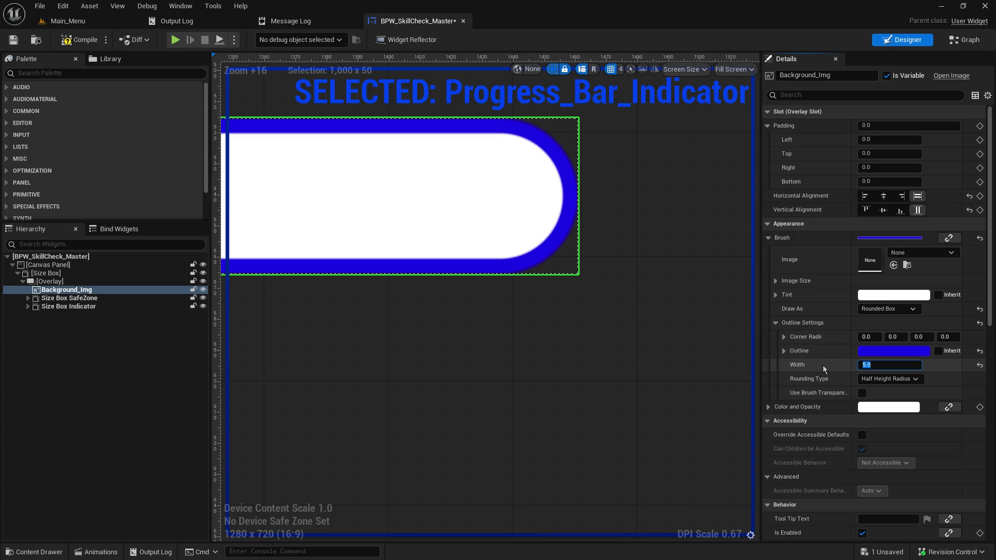
text(-2)
key(Return)
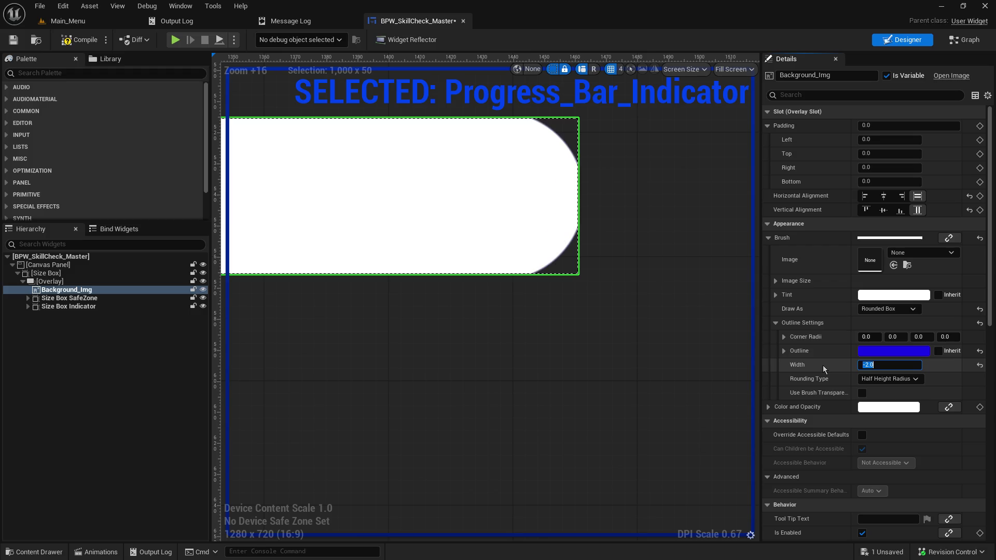
text(-5)
key(Return)
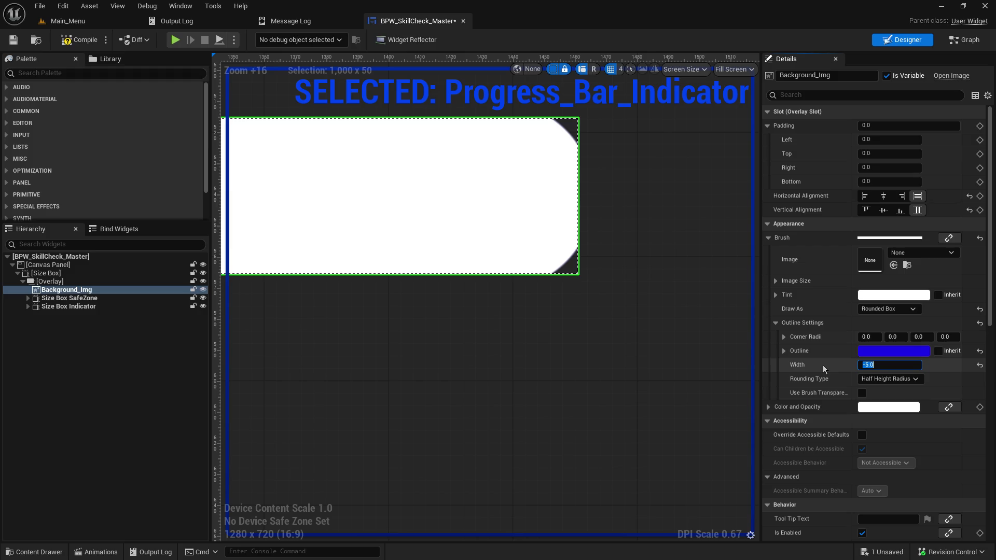
Settle the outline width at 1.5, compile the widget, and show the Main_Menu level.
key(Right)
key(BackSpace)
key(BackSpace)
key(BackSpace)
key(Return)
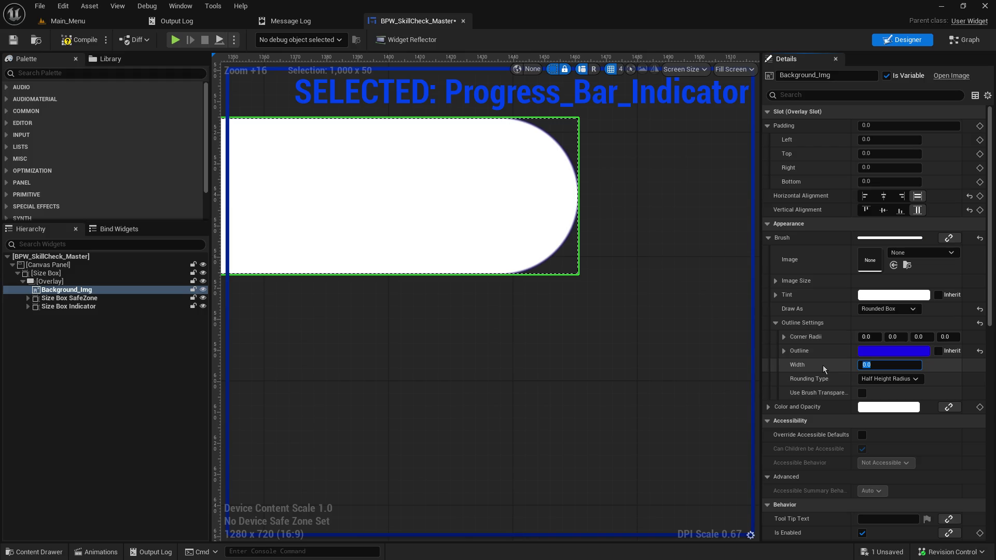
key(Right)
key(Return)
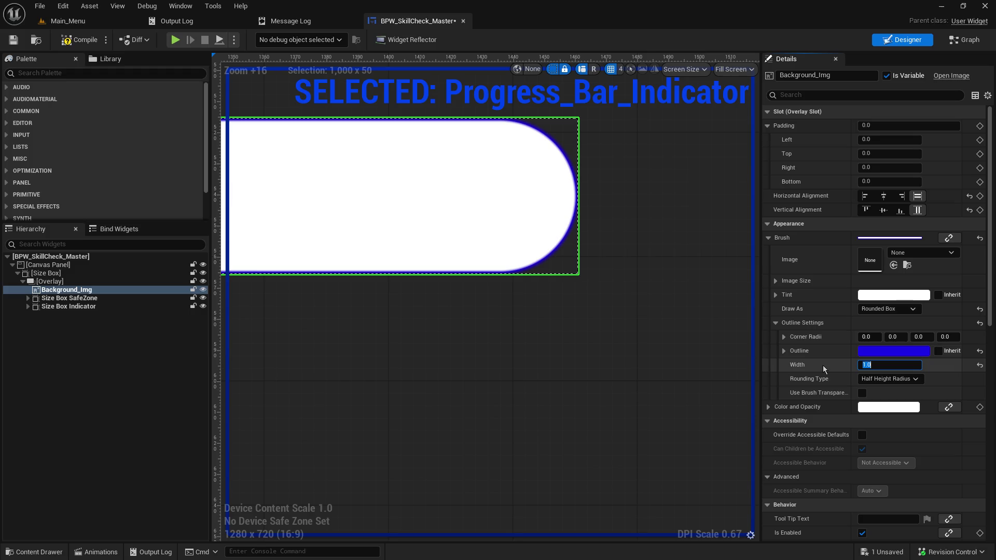
text(1.5)
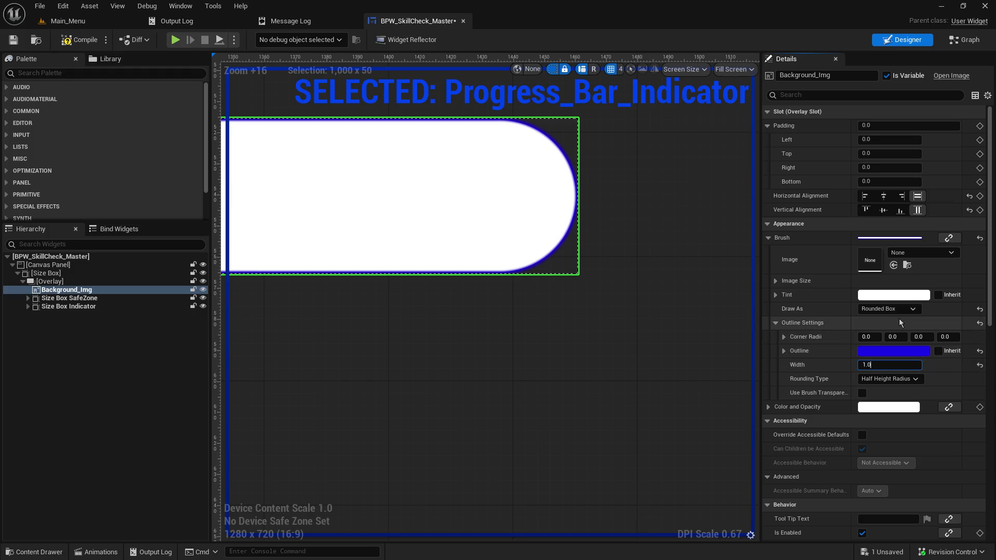
key(Return)
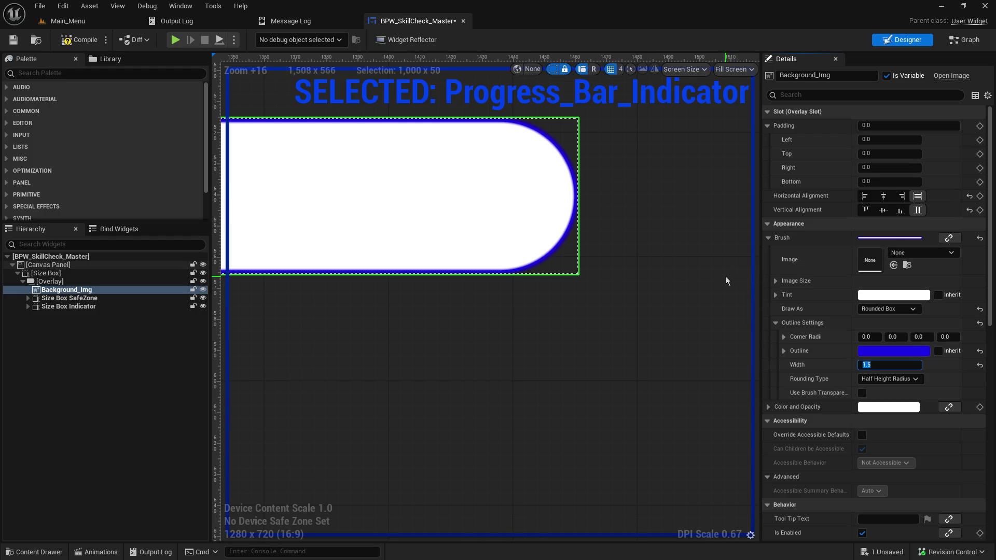
click(81, 41)
click(68, 21)
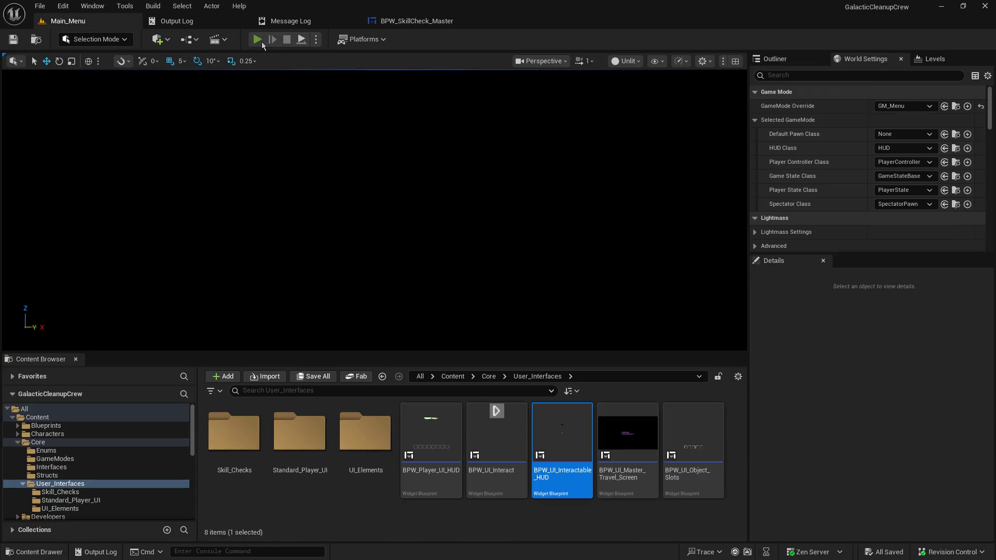
Play in the editor and host a game to test the skill-check bar, then stop.
key(alt+p)
click(70, 208)
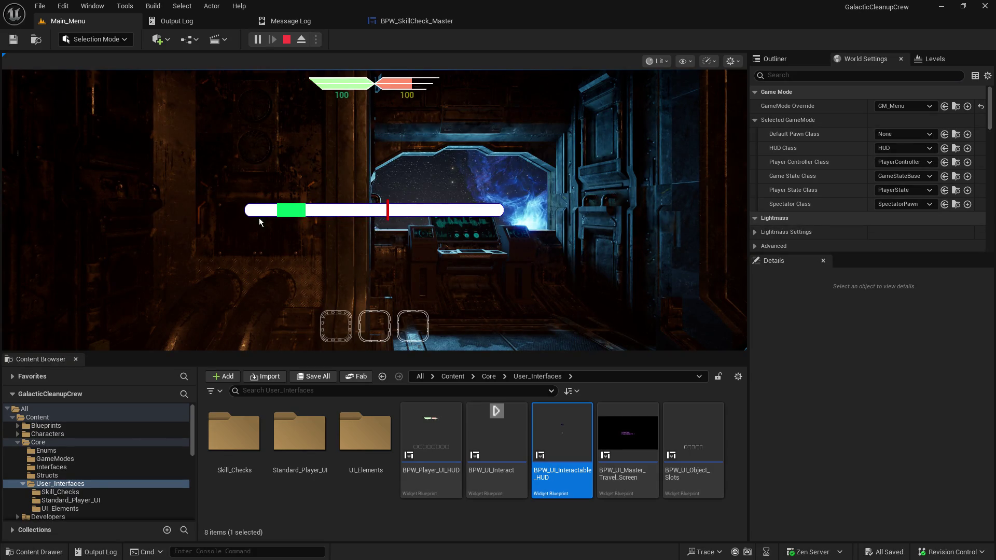
click(288, 41)
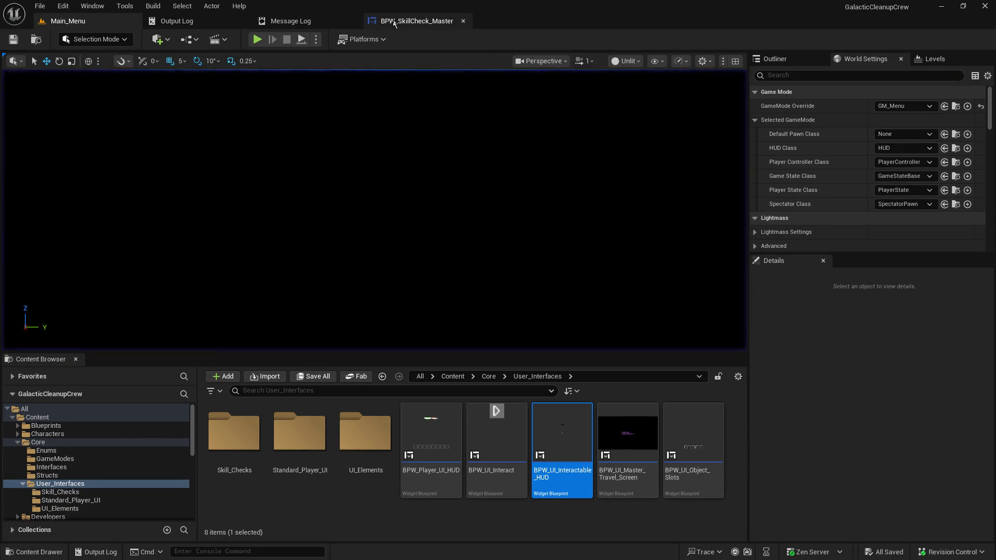
Set the outline width to 2.5 in BPW_SkillCheck_Master and host another play test.
click(416, 21)
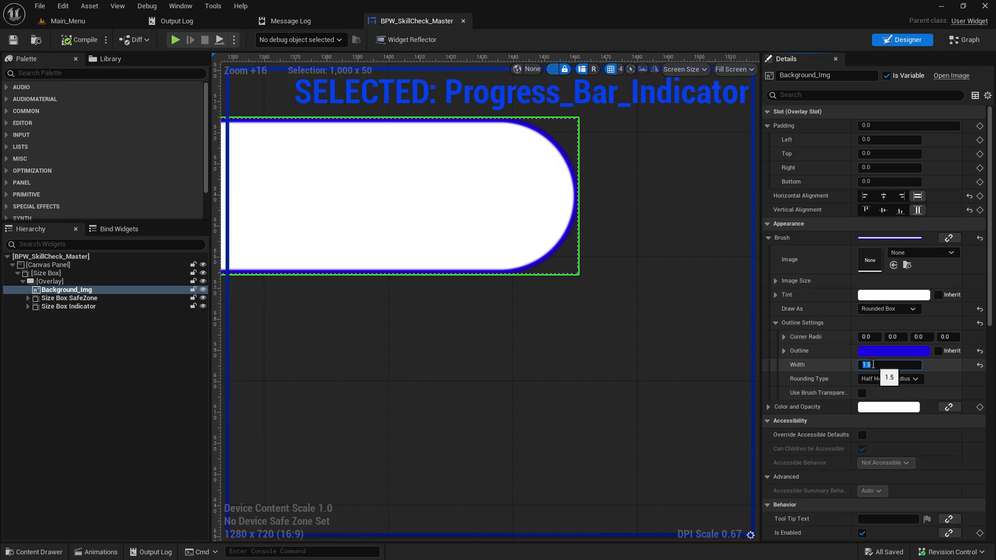
key(Return)
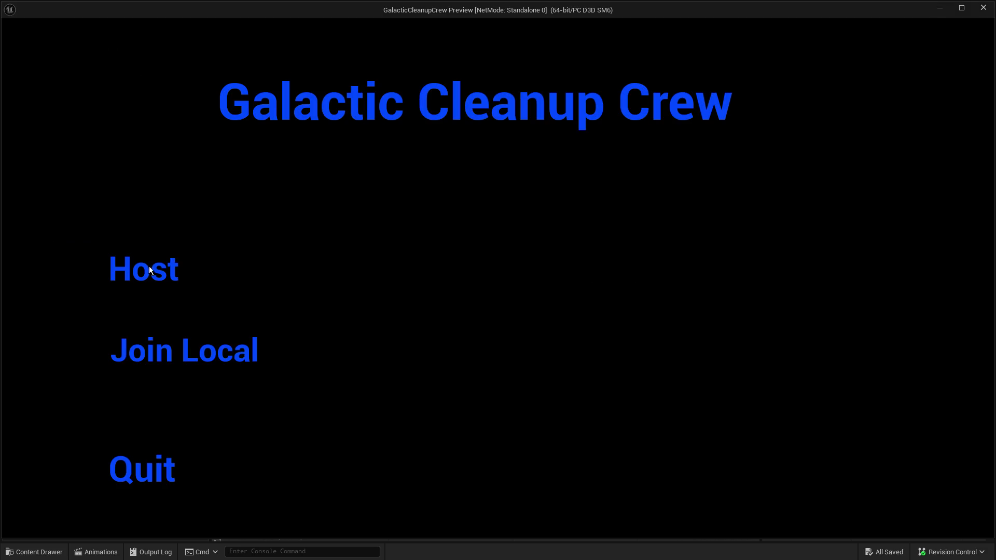
click(163, 266)
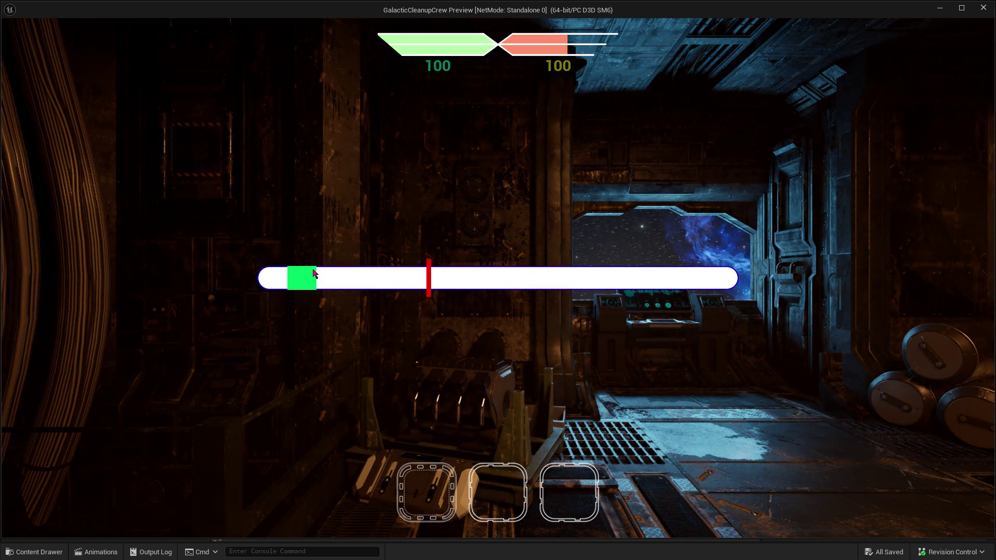
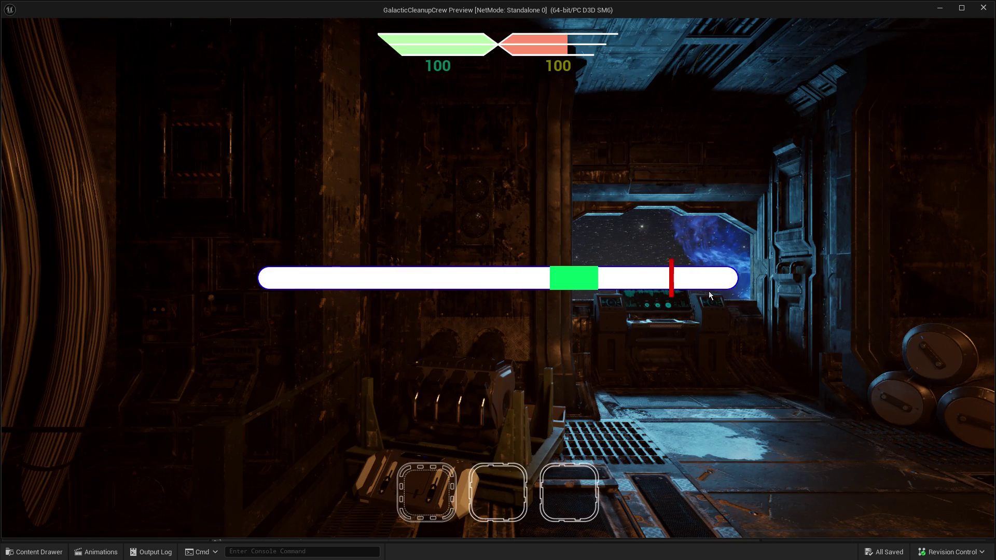
Stop the skill-check play preview and return to the BPW_SkillCheck_Master designer.
key(Escape)
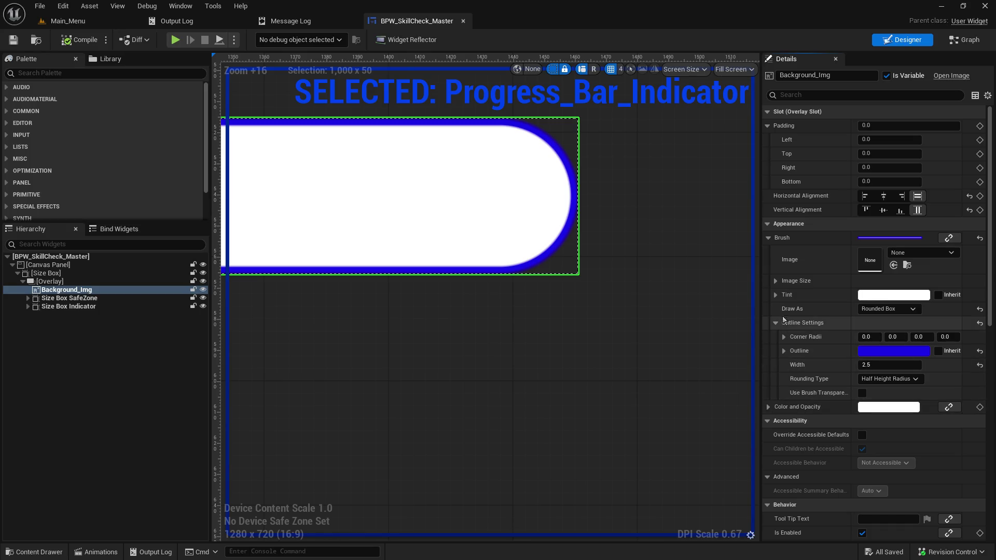
Check Background_Img's Tint, Image Size and Color and Opacity values, then open the Brush Image asset list.
click(780, 295)
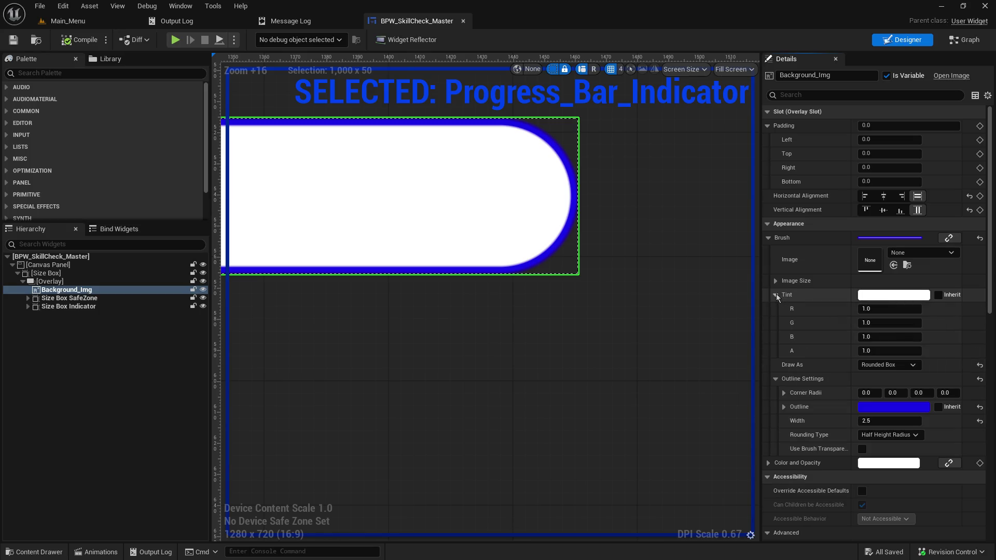
click(777, 294)
click(775, 280)
click(774, 281)
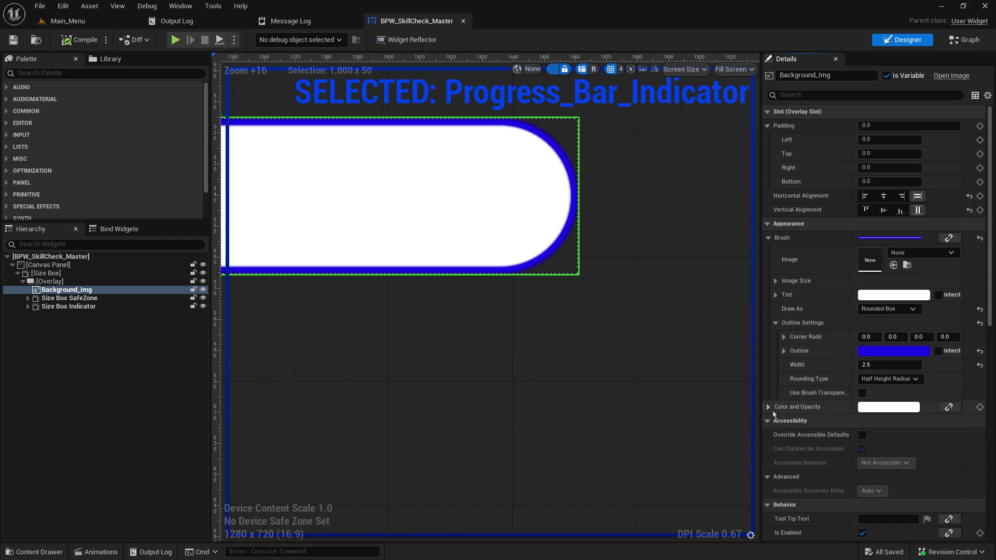
click(771, 409)
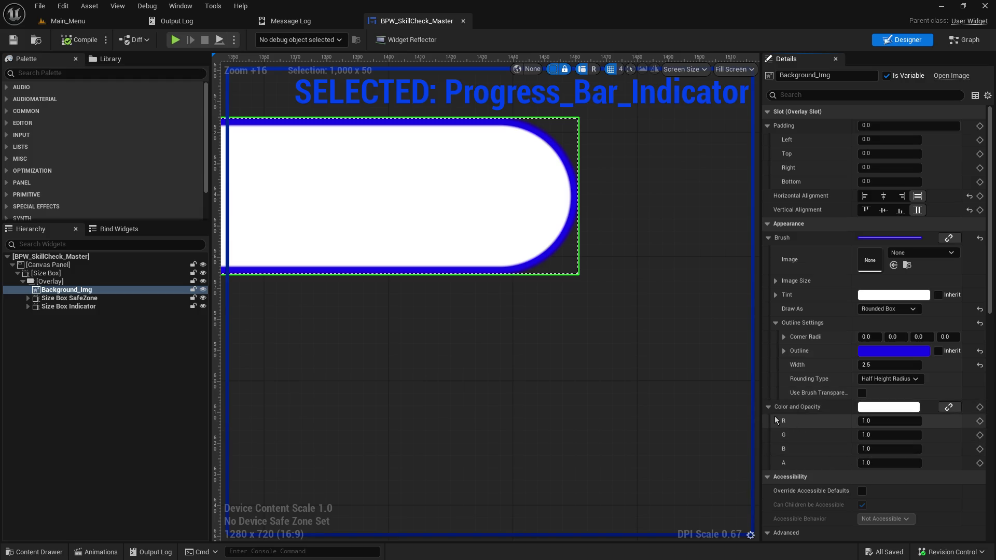
click(770, 407)
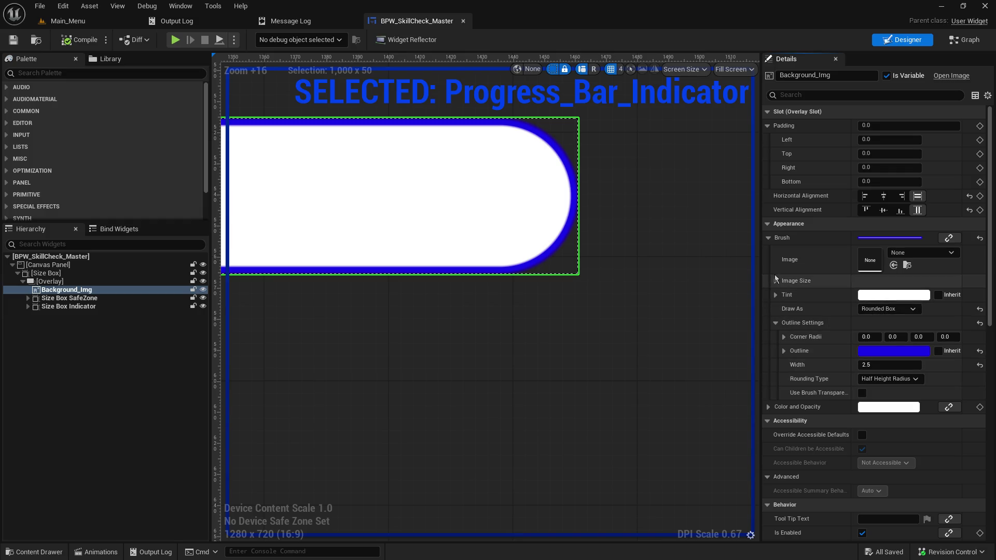
click(939, 252)
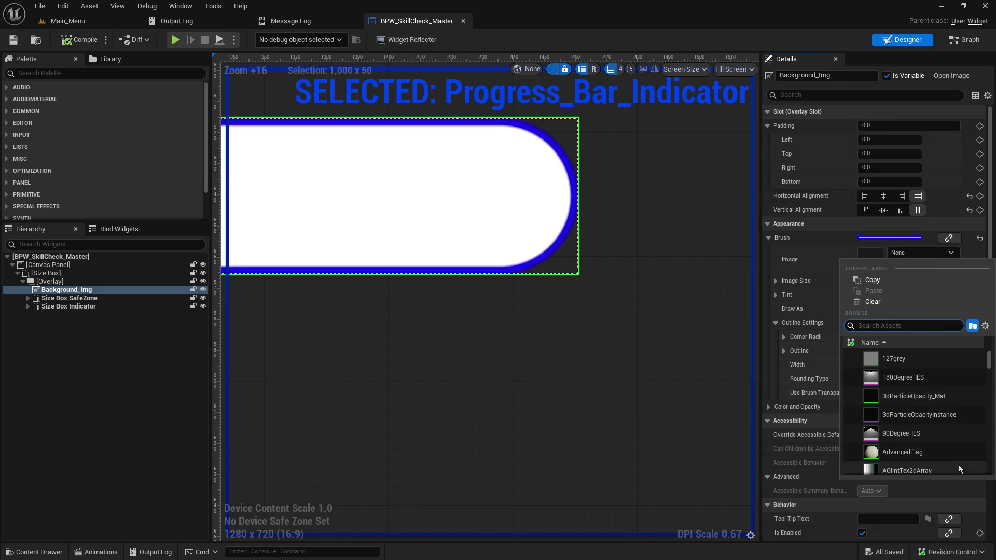
Find the Gradient texture in the asset list and assign it as Background_Img's brush image.
scroll(947, 459, down, 2)
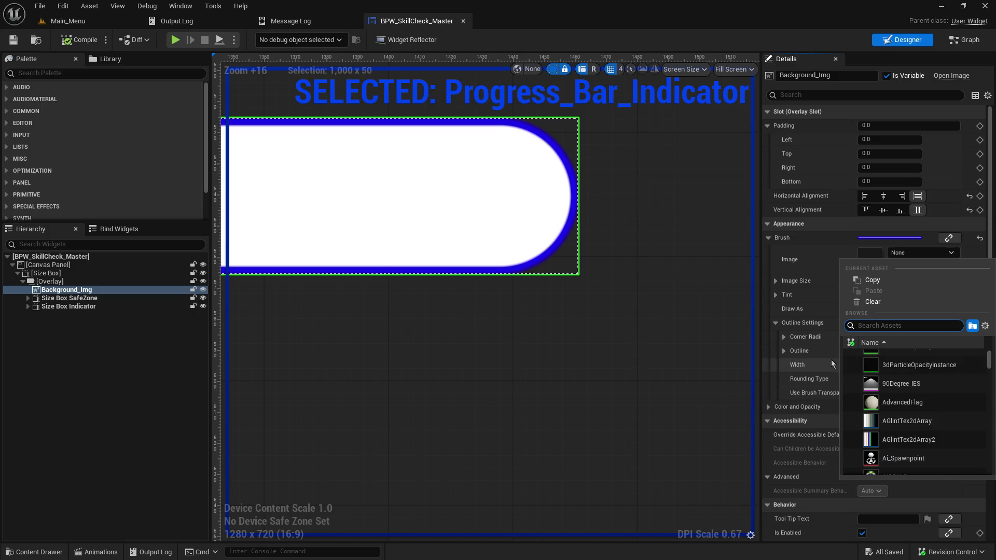
scroll(937, 398, down, 5)
scroll(950, 430, down, 6)
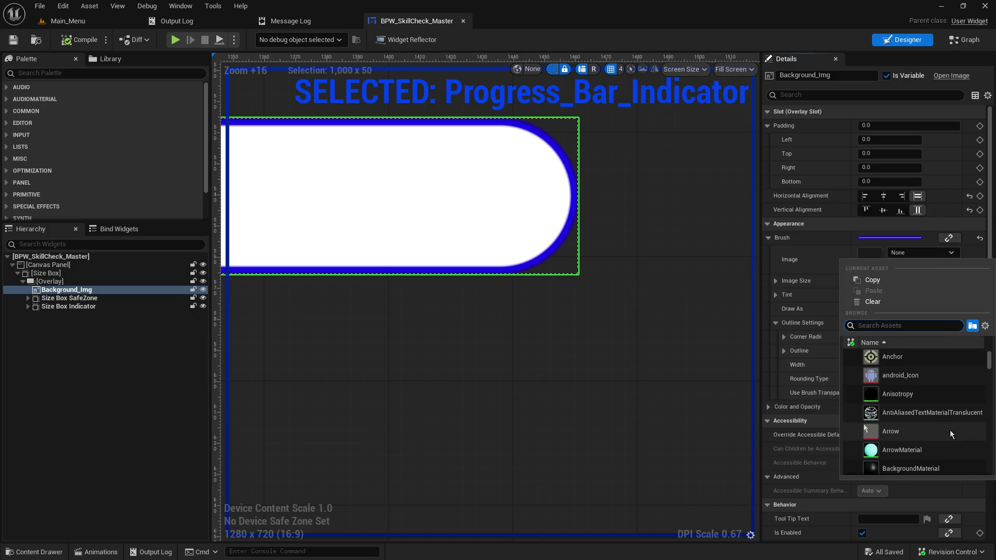
scroll(951, 422, down, 3)
scroll(952, 425, down, 6)
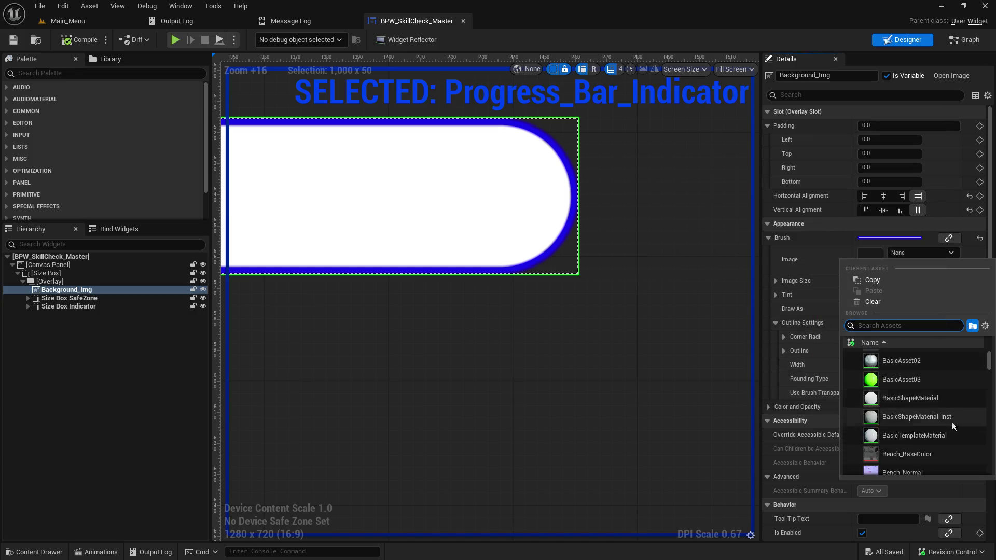
scroll(951, 422, down, 15)
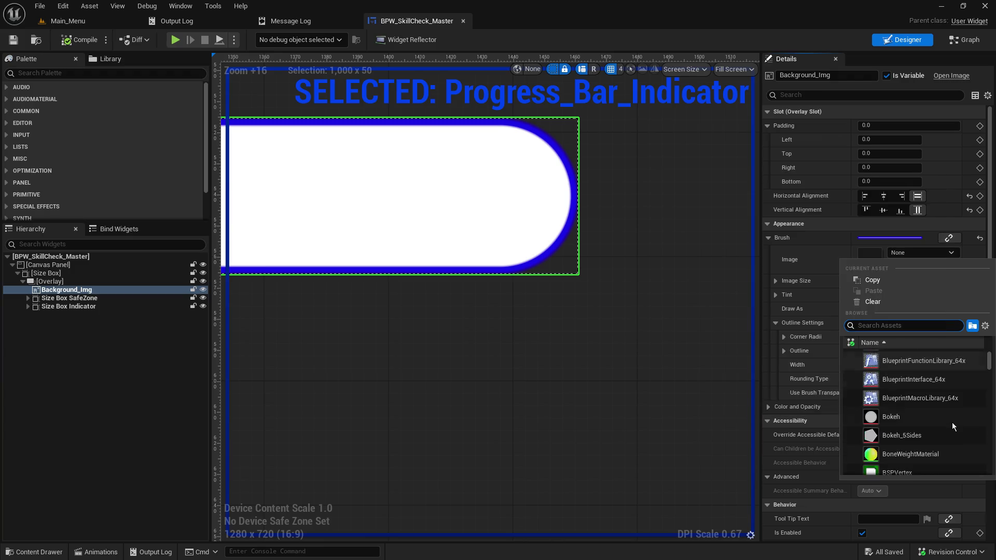
scroll(951, 422, down, 10)
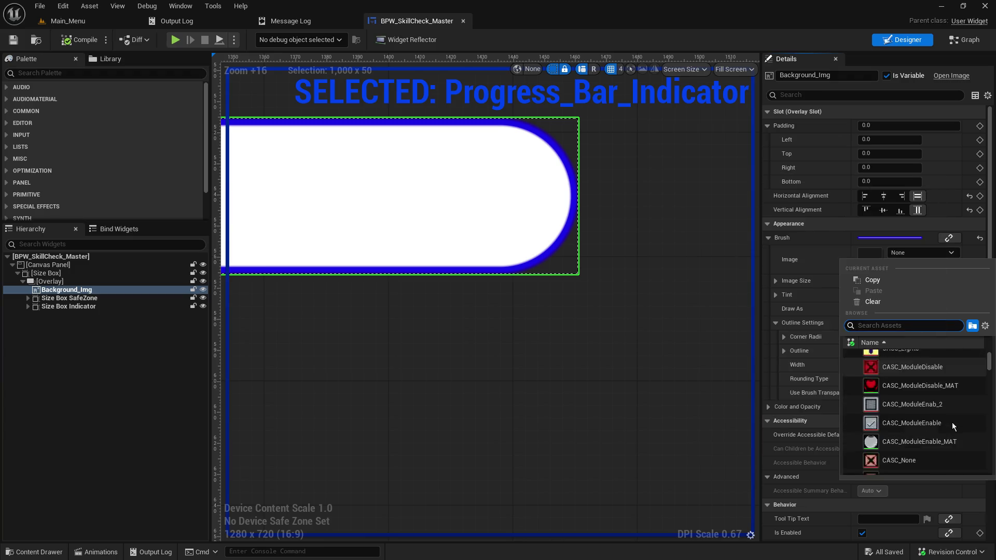
scroll(951, 422, down, 10)
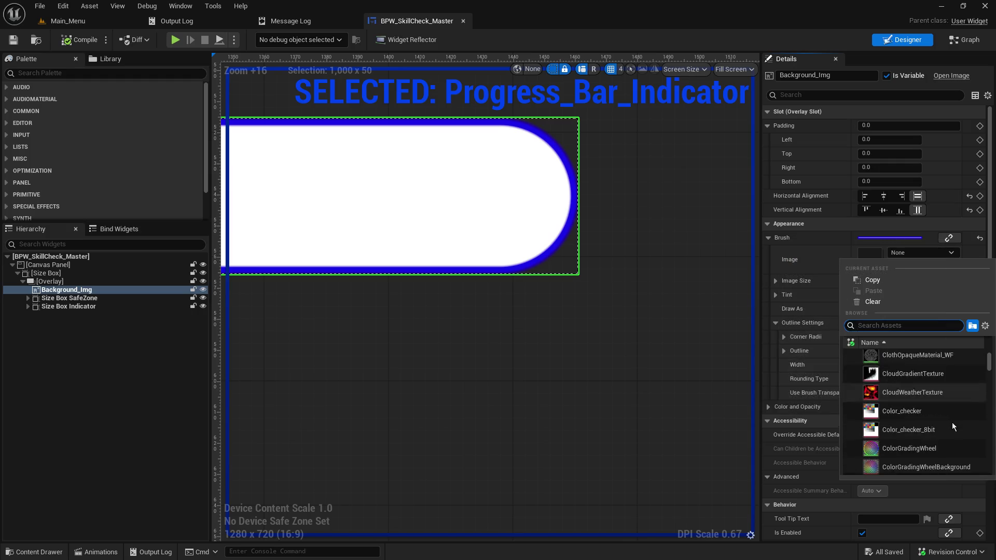
scroll(953, 382, down, 10)
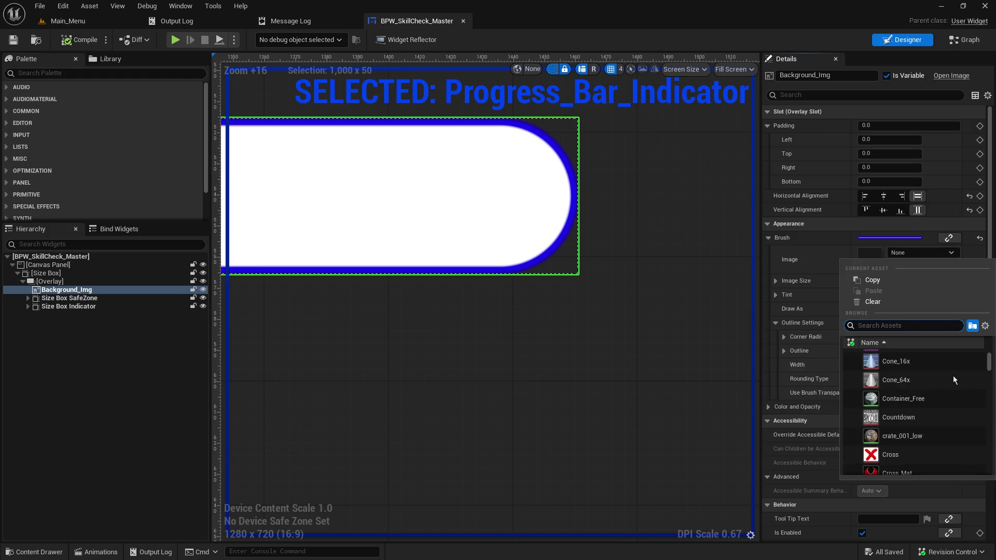
scroll(952, 376, down, 5)
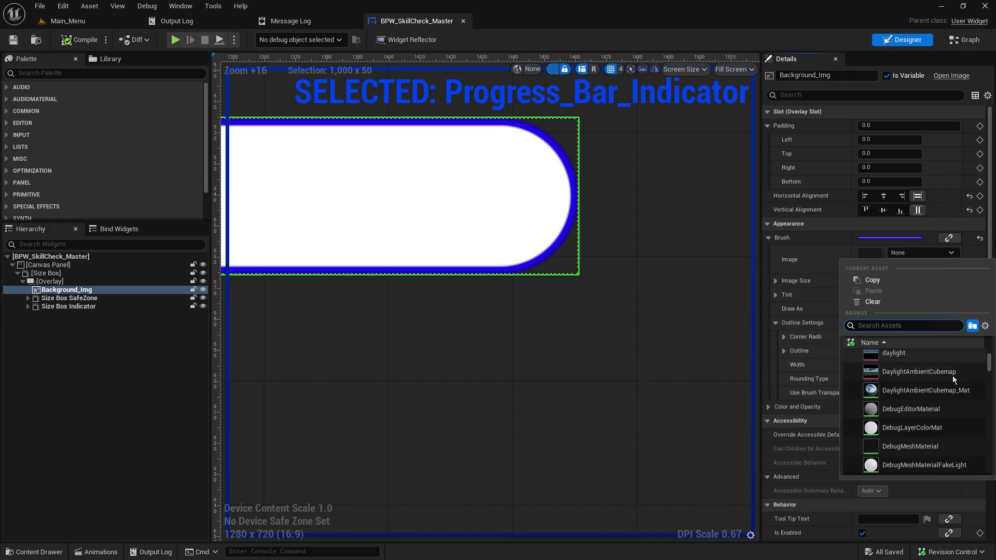
scroll(952, 376, down, 3)
scroll(952, 375, down, 15)
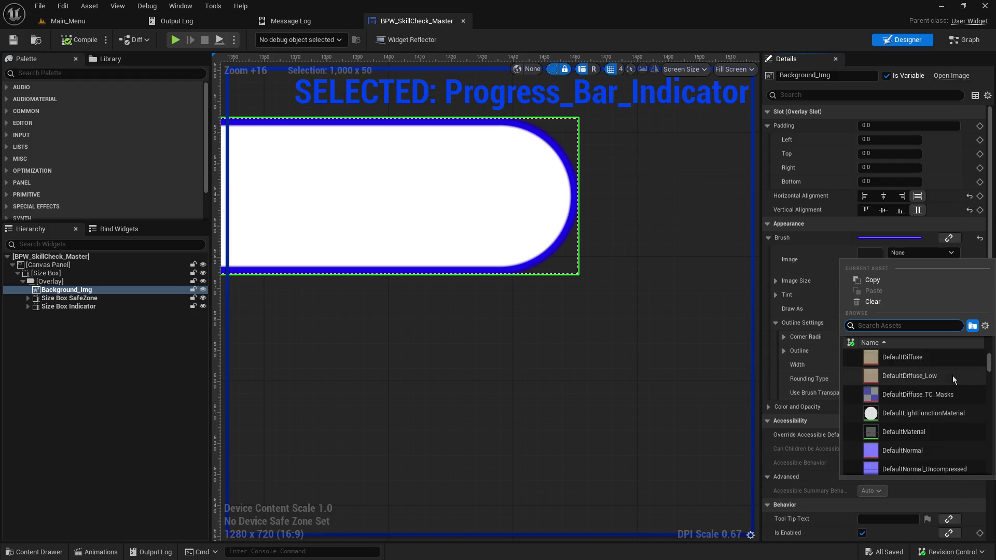
scroll(952, 377, down, 5)
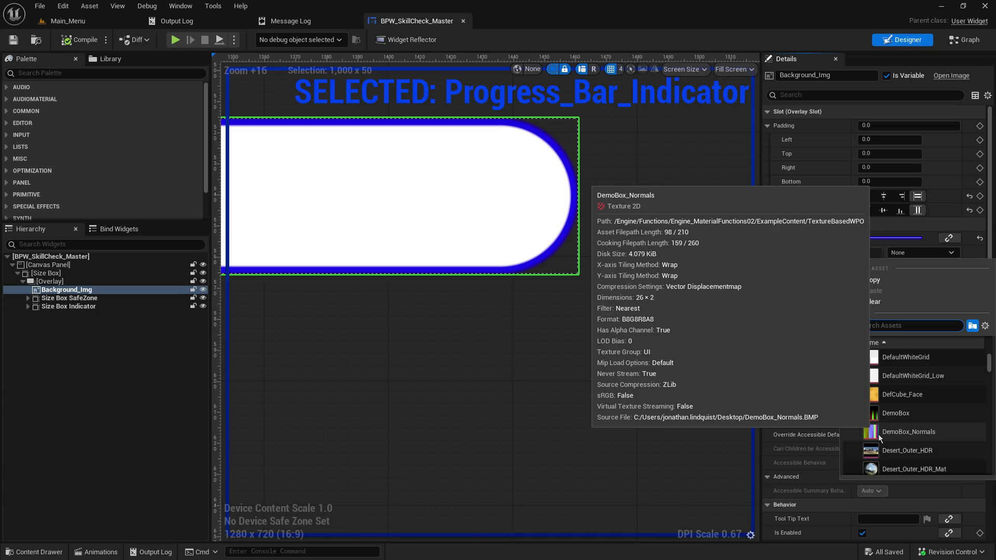
mouse_move(915, 384)
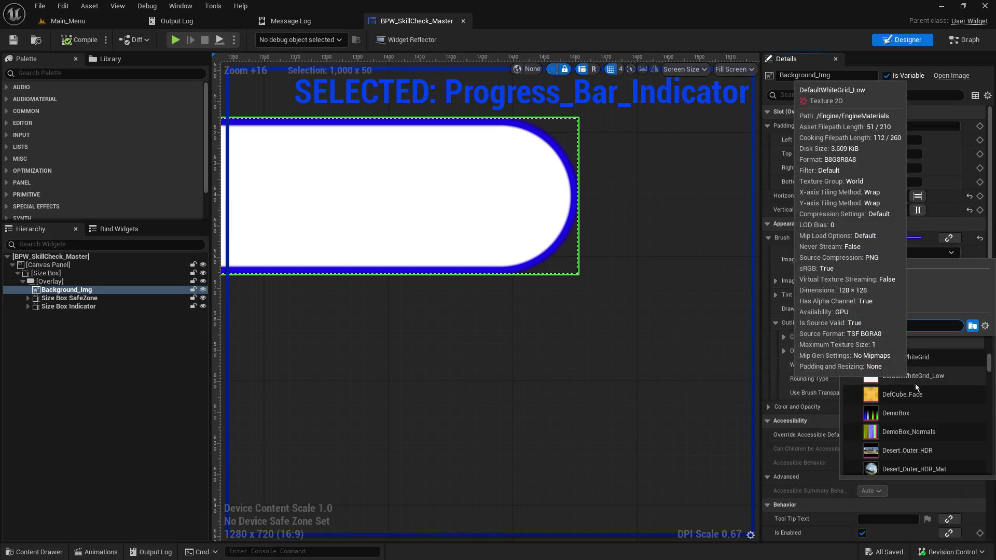
scroll(914, 386, down, 4)
scroll(915, 386, down, 20)
scroll(916, 386, down, 10)
scroll(913, 403, down, 12)
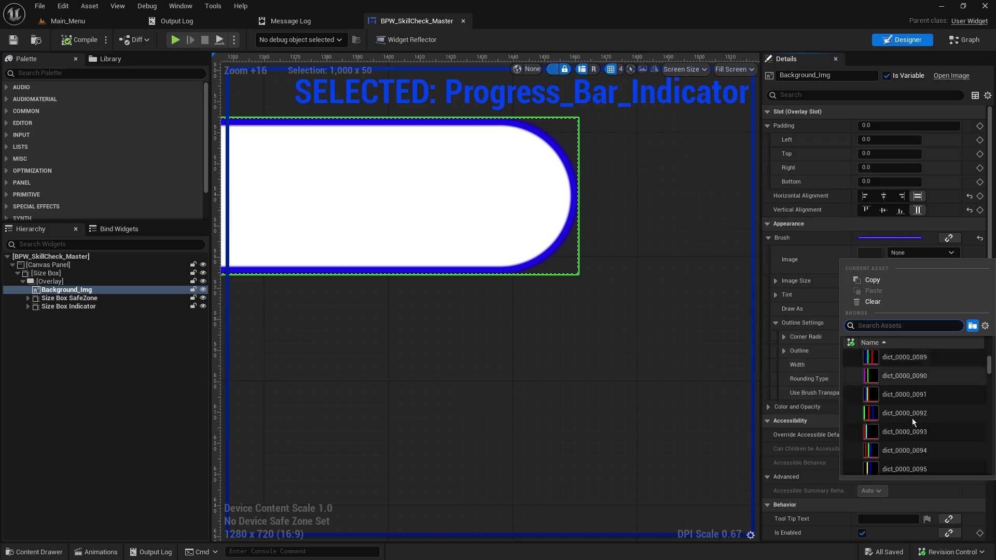
scroll(913, 422, down, 2)
drag(991, 374, 983, 429)
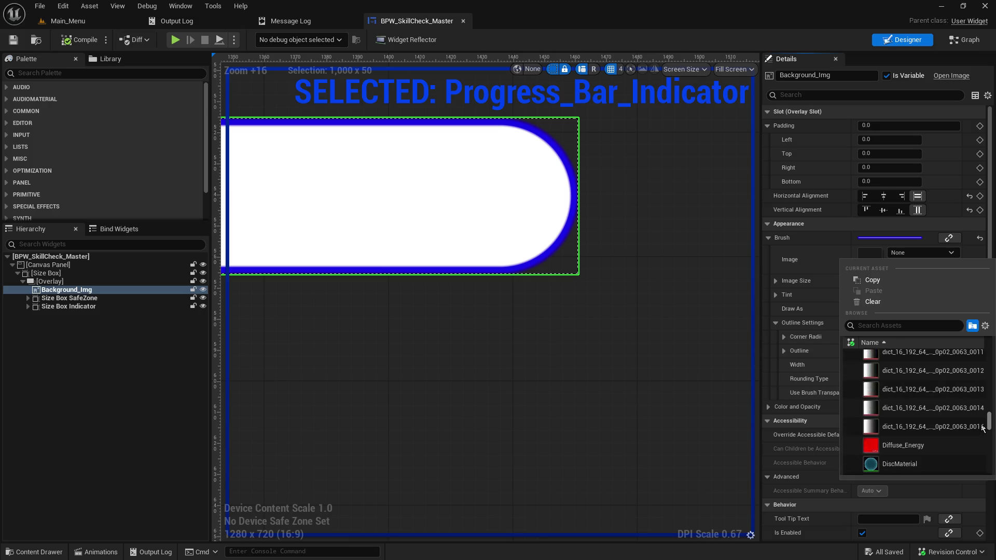
scroll(941, 433, down, 5)
scroll(950, 434, down, 6)
scroll(956, 359, up, 2)
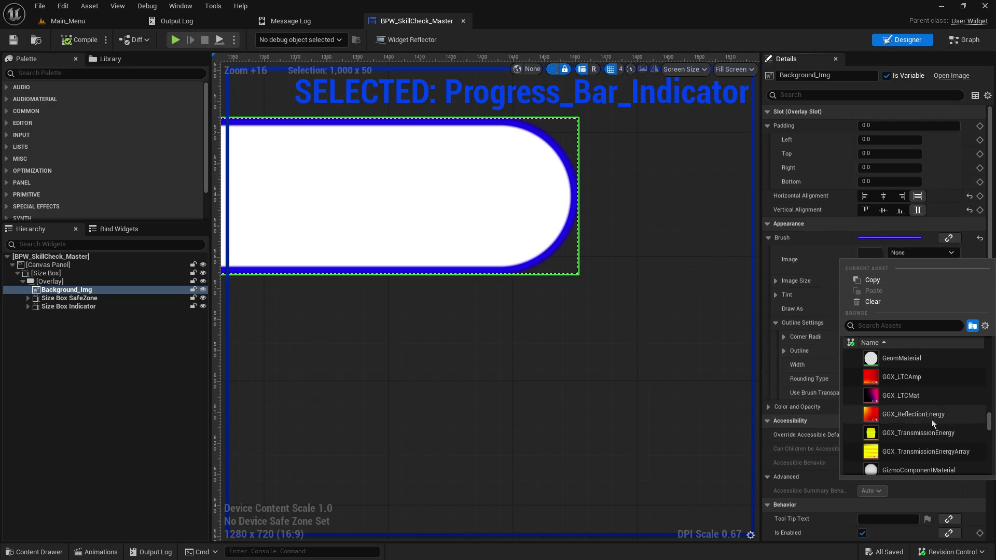
scroll(945, 447, down, 5)
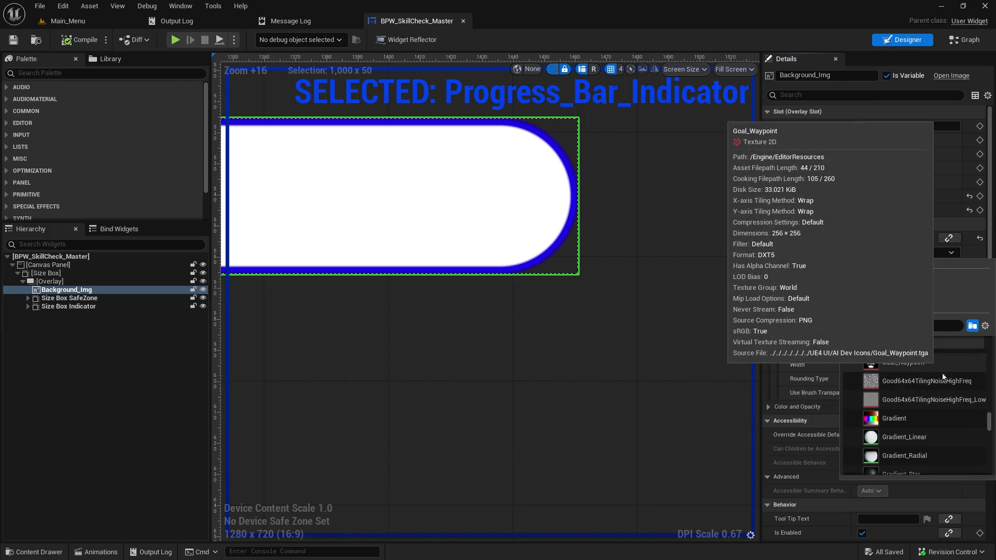
click(938, 417)
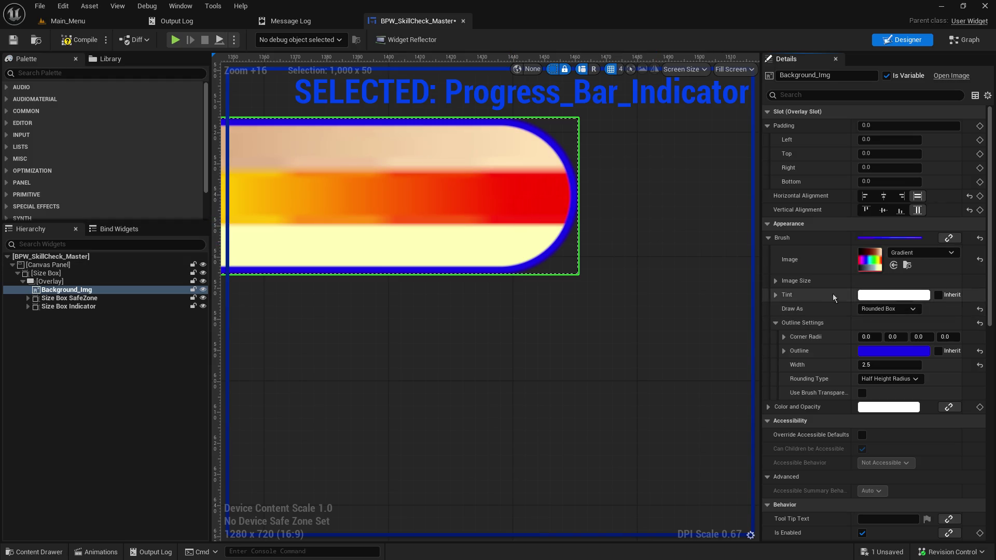
Edit Background_Img's brush image size, setting height 10 and keeping width 128.
click(775, 295)
click(775, 295)
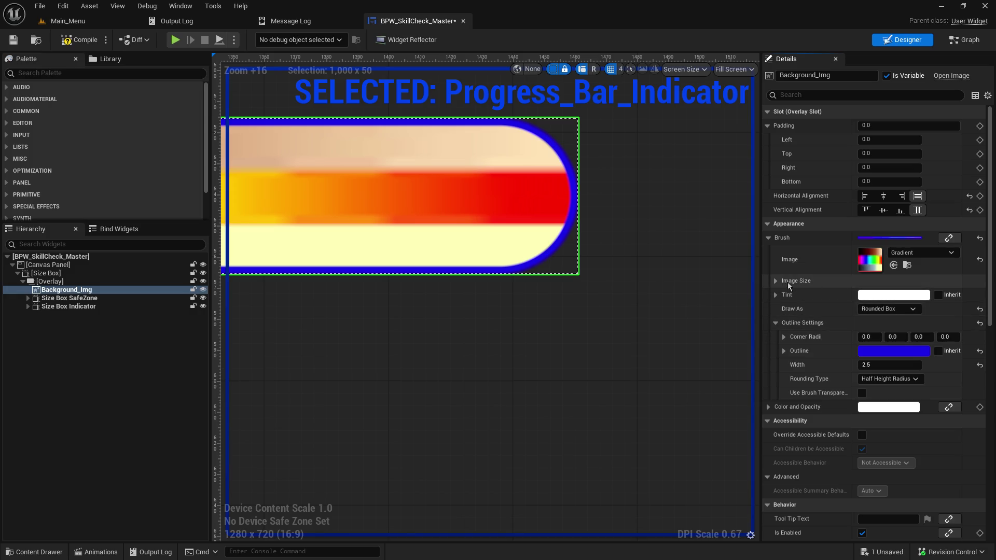
click(776, 280)
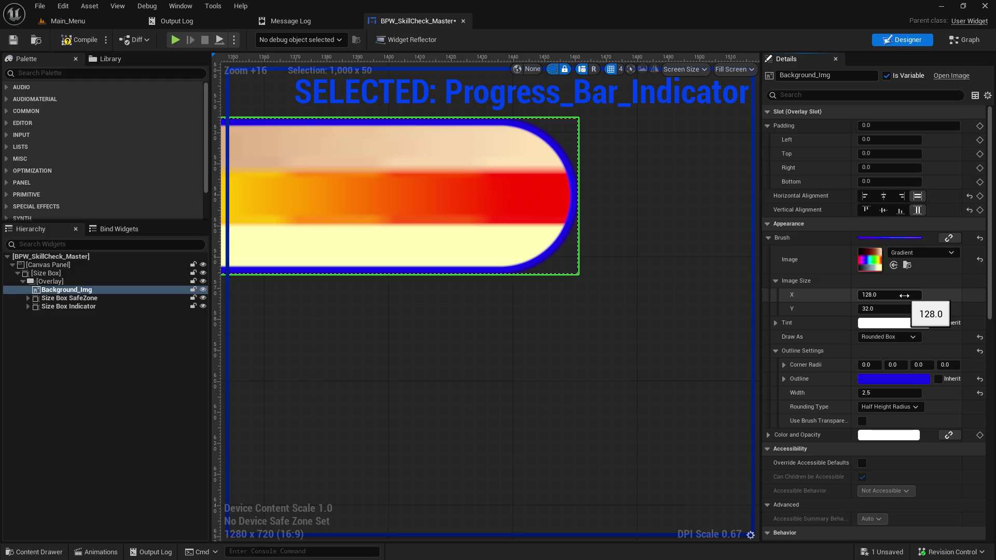
click(892, 306)
text(10)
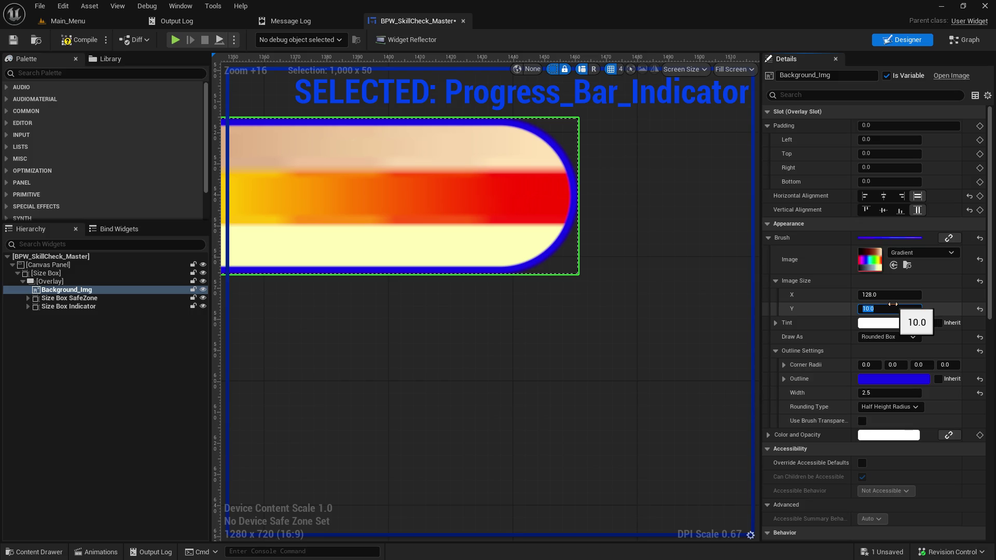
click(889, 293)
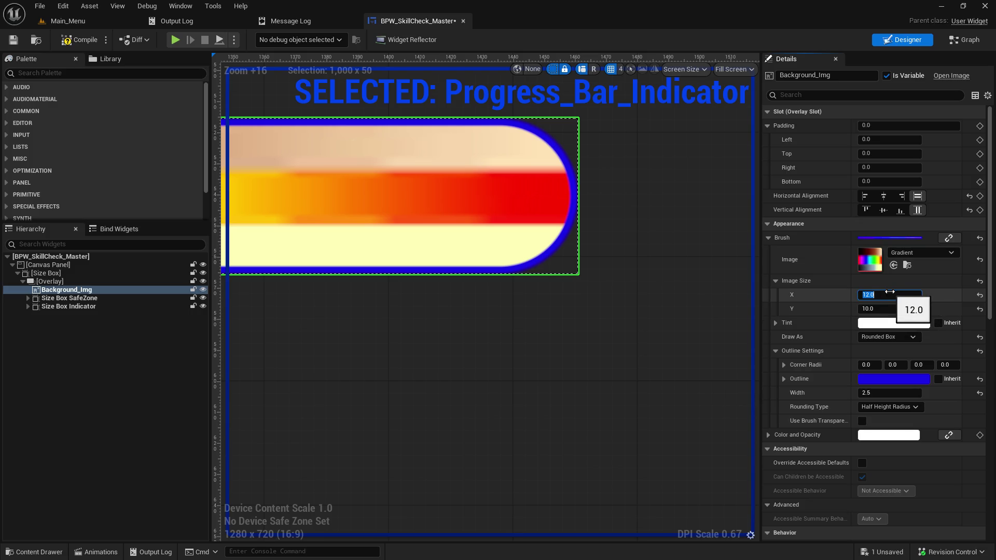
text(128)
key(Return)
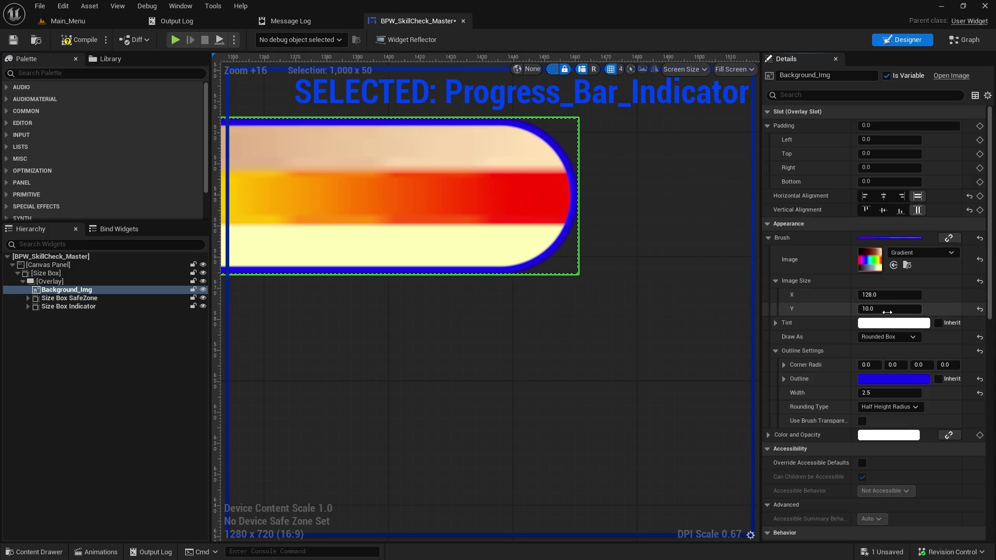
click(888, 310)
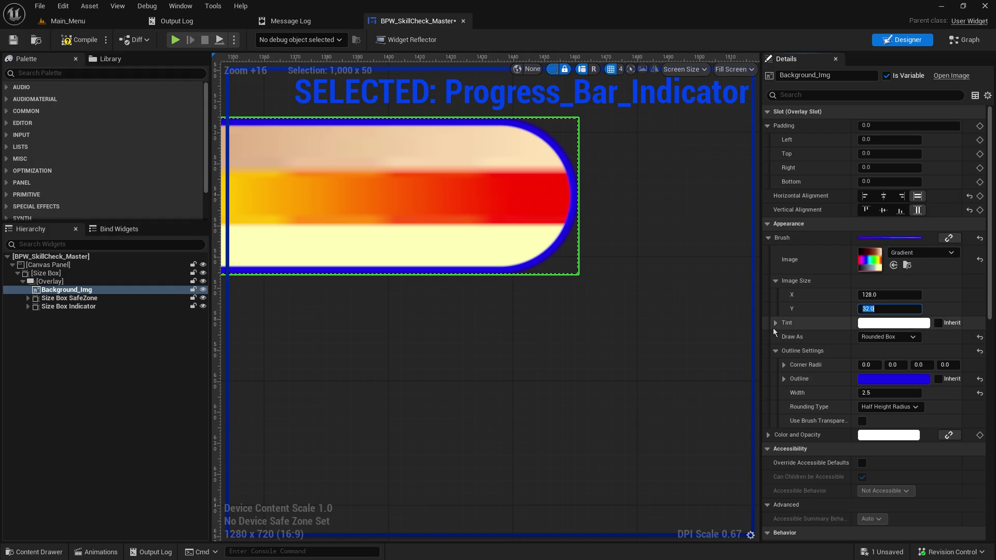
Try a 1.05 horizontal render-transform scale on the background bar, then undo it.
scroll(847, 468, down, 3)
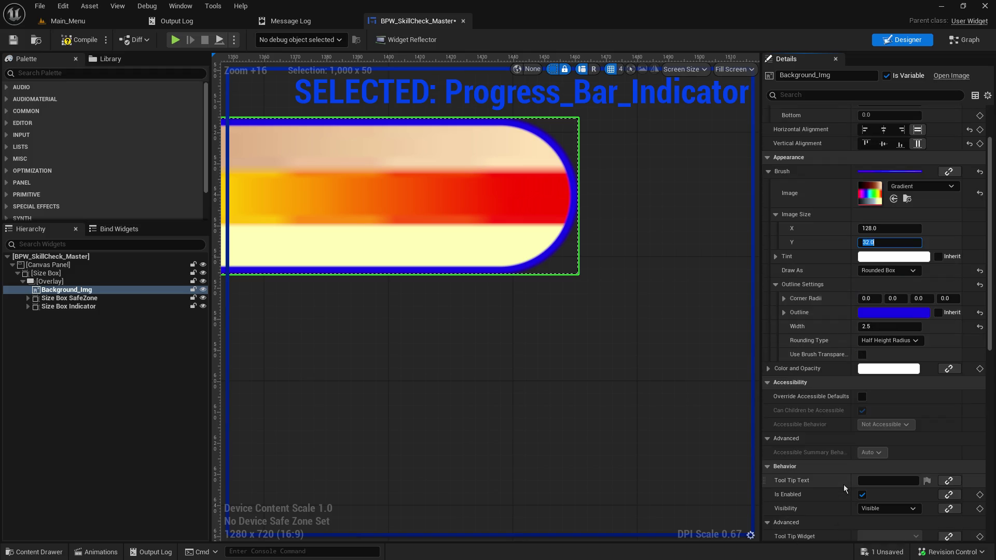
scroll(843, 484, down, 6)
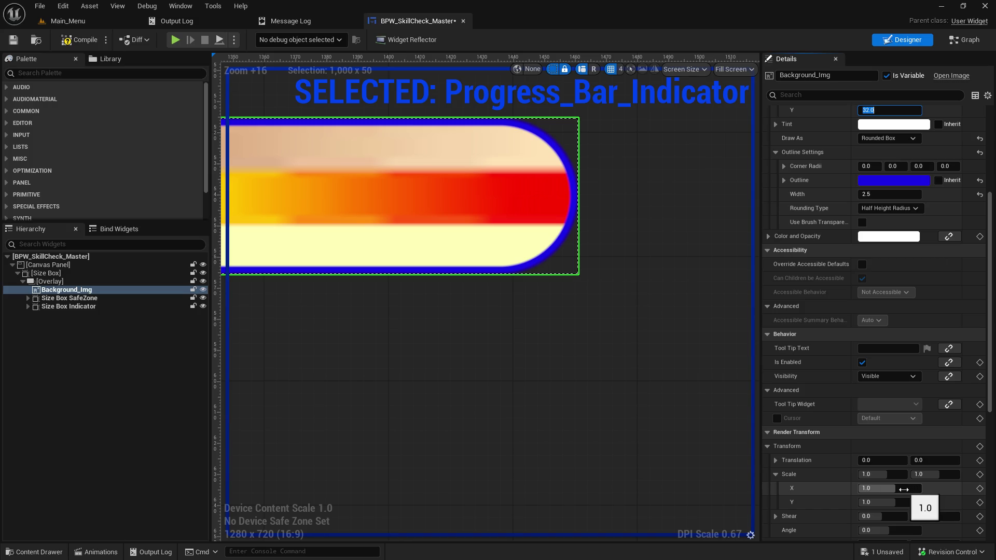
mouse_move(903, 489)
mouse_down()
mouse_move(934, 489)
mouse_move(887, 488)
mouse_up()
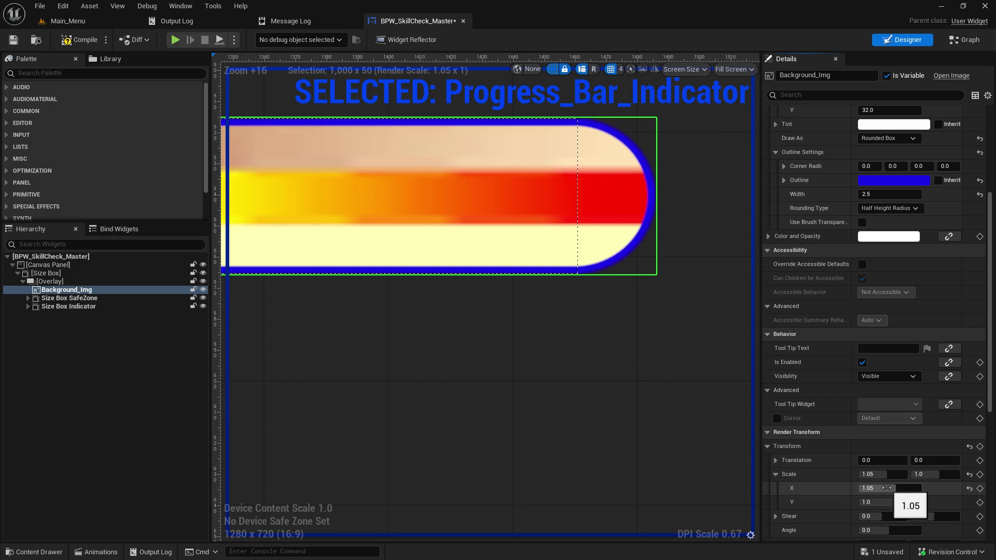
key(ctrl+z)
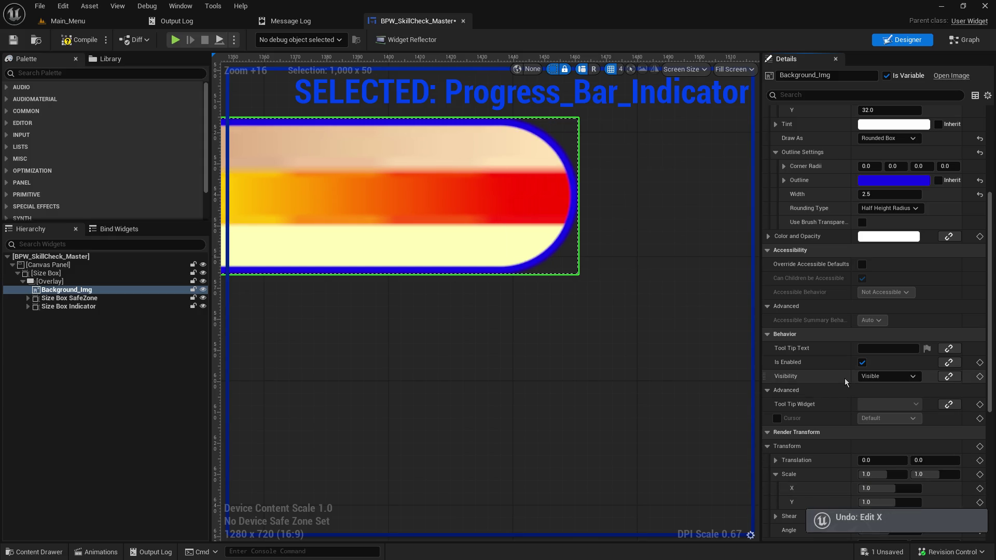
scroll(849, 376, up, 5)
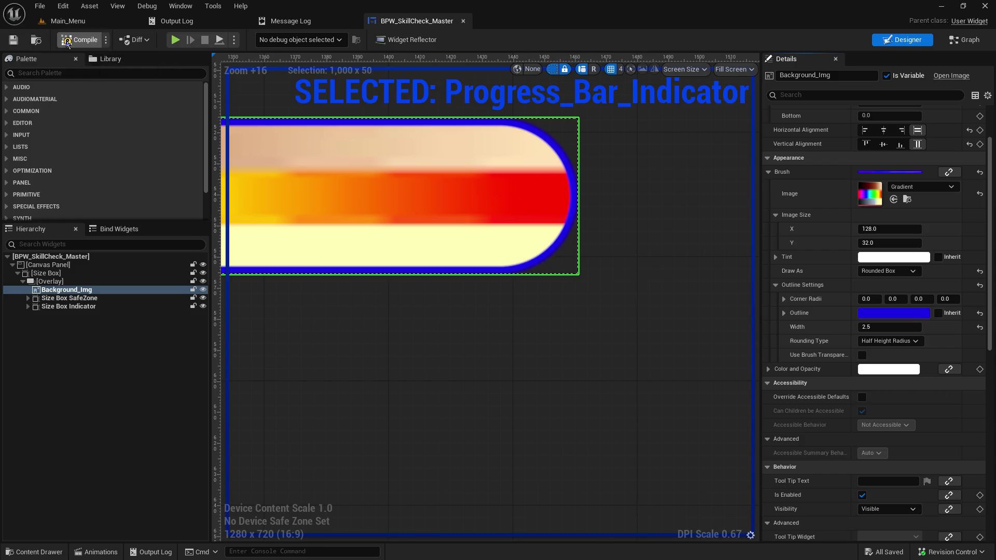
Save the widget and bring the whole rounded background bar into view.
key(ctrl+s)
scroll(364, 297, down, 5)
drag(363, 301, 674, 323)
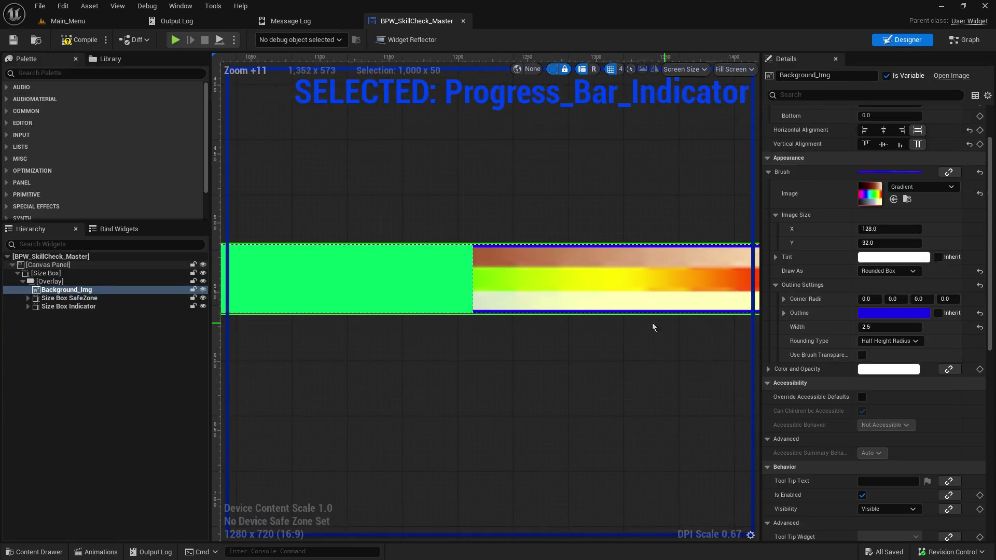
scroll(543, 339, down, 5)
drag(543, 354, 719, 344)
scroll(650, 363, down, 4)
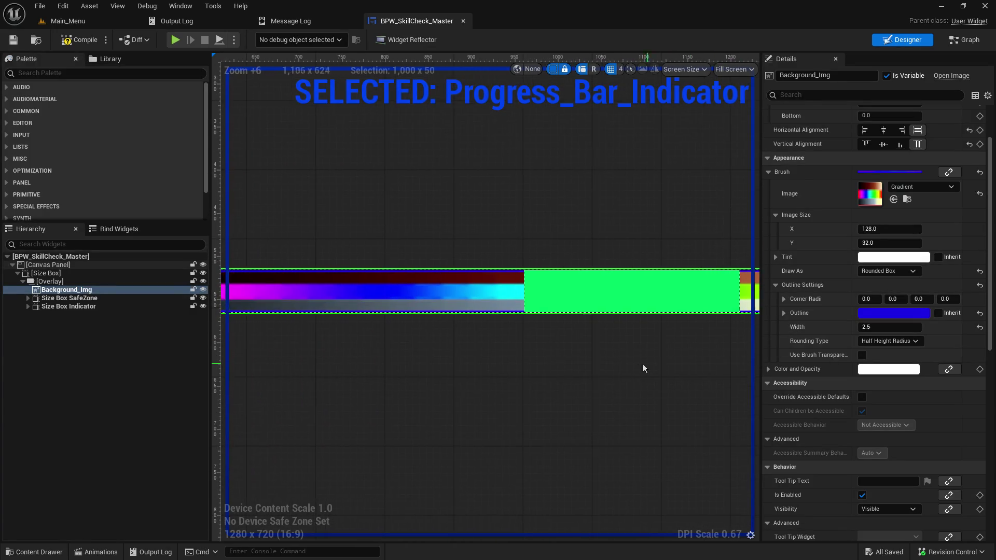
drag(628, 368, 532, 349)
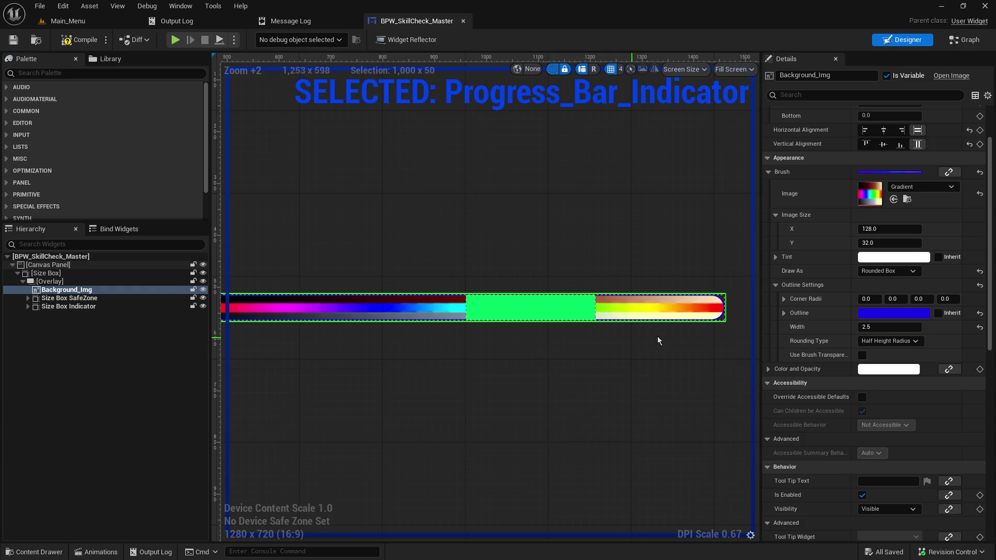
Try GradientMap_Multi_Example, then LevelGrid1DStripes, as the background brush image.
click(926, 186)
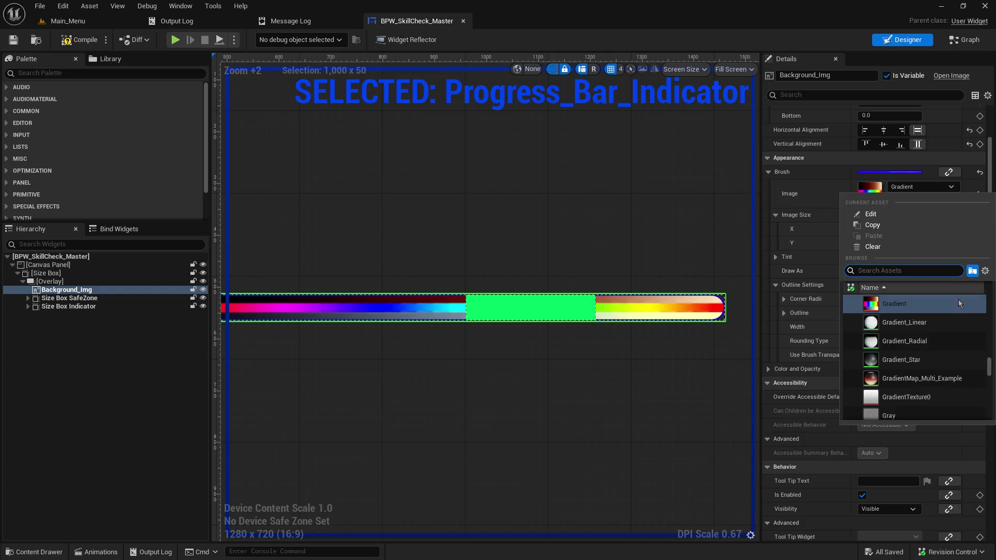
click(933, 378)
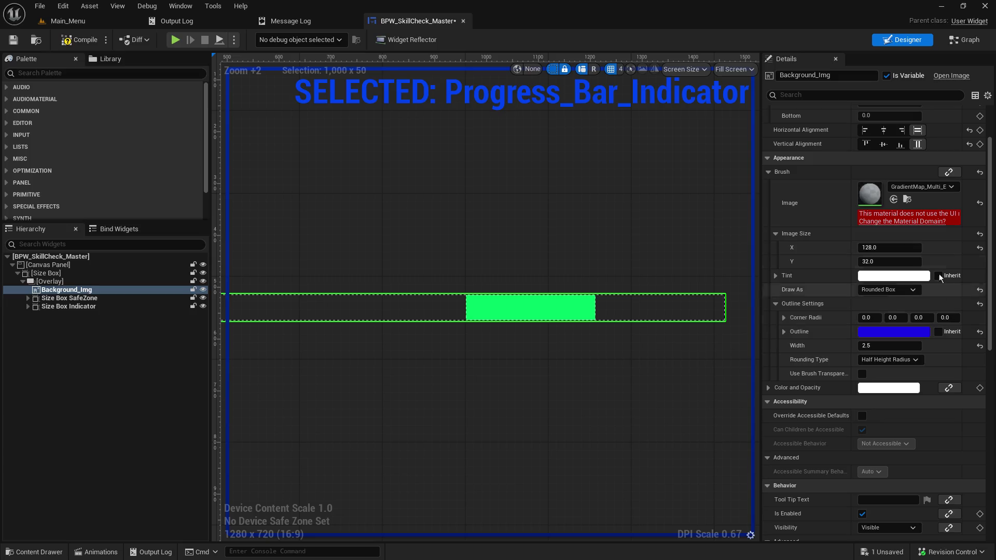
click(926, 187)
scroll(950, 392, down, 3)
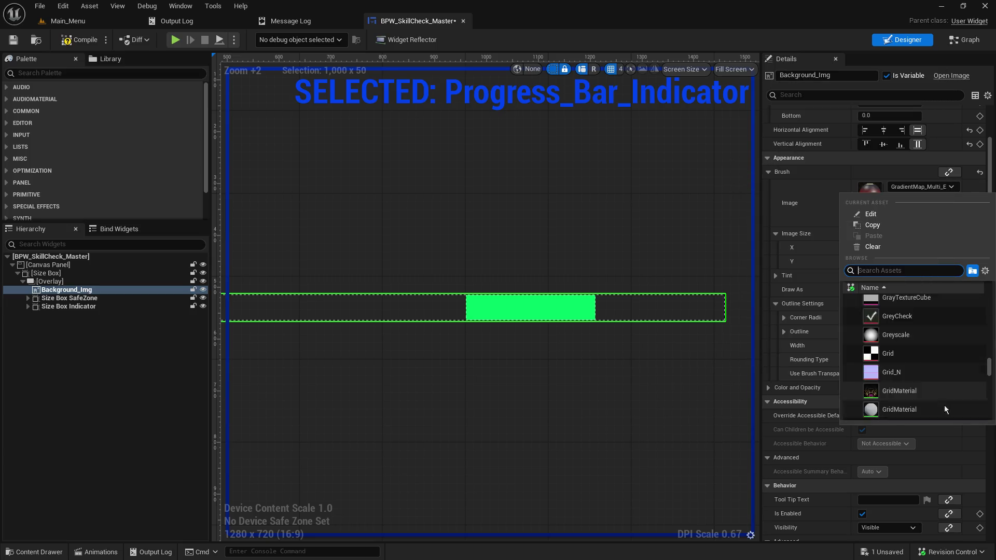
scroll(944, 405, down, 3)
mouse_move(939, 368)
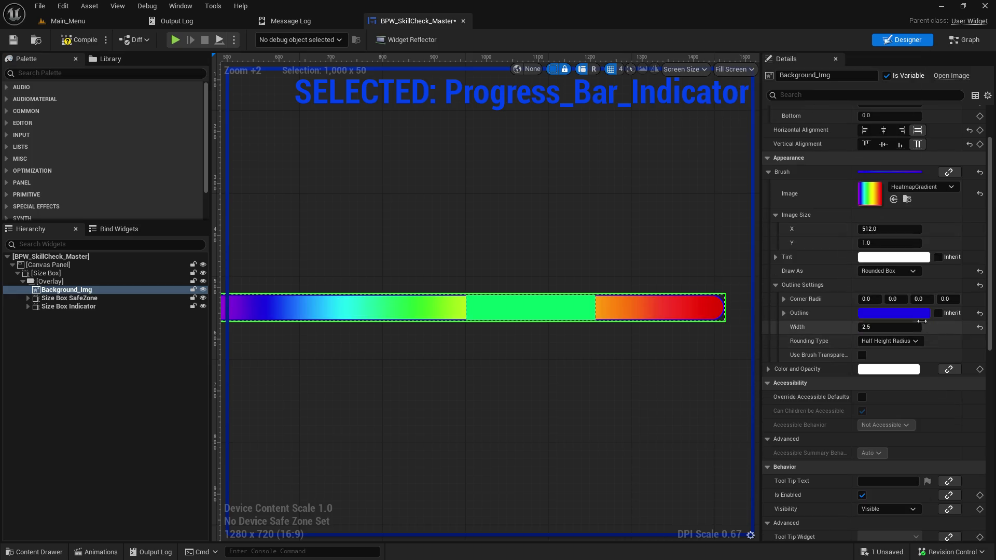
click(900, 187)
scroll(913, 388, down, 5)
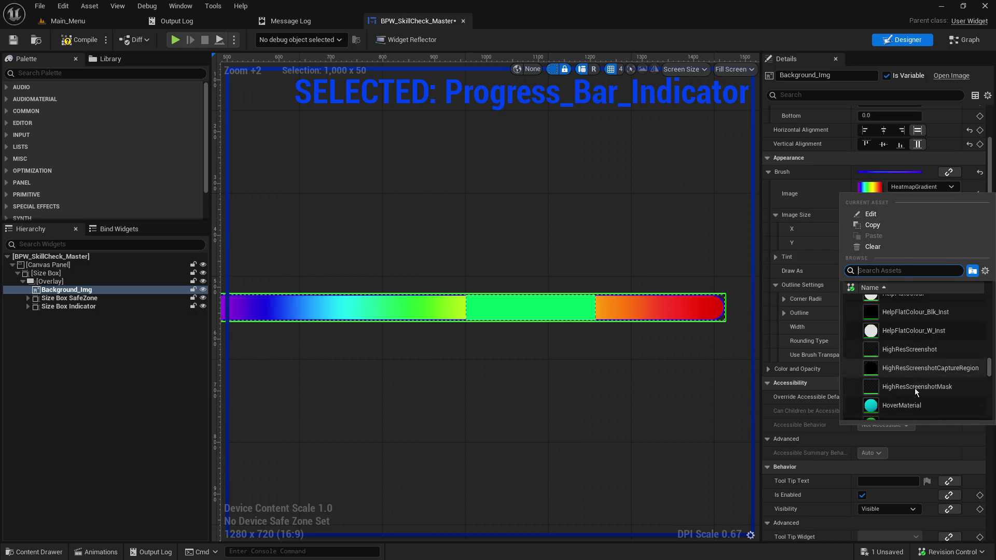
scroll(947, 399, down, 8)
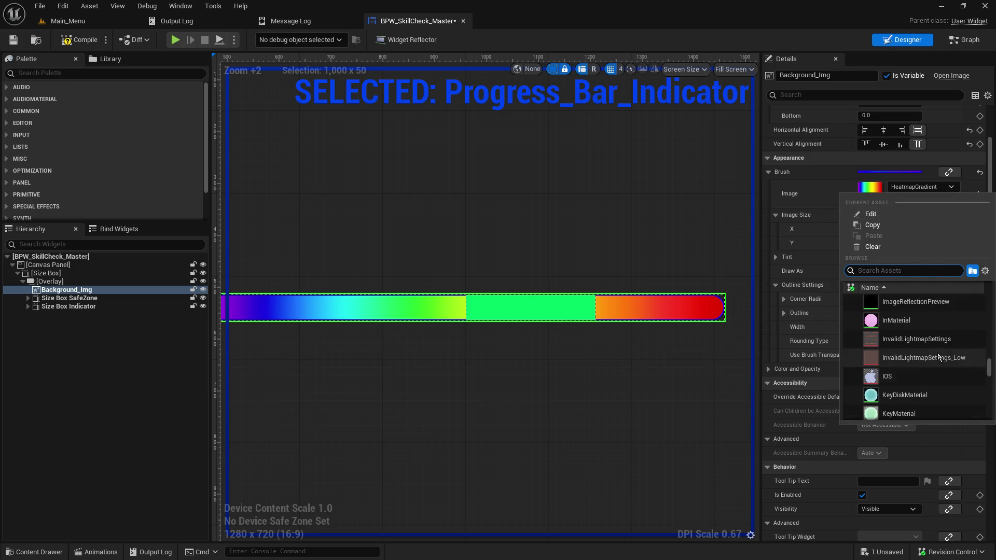
scroll(942, 350, down, 10)
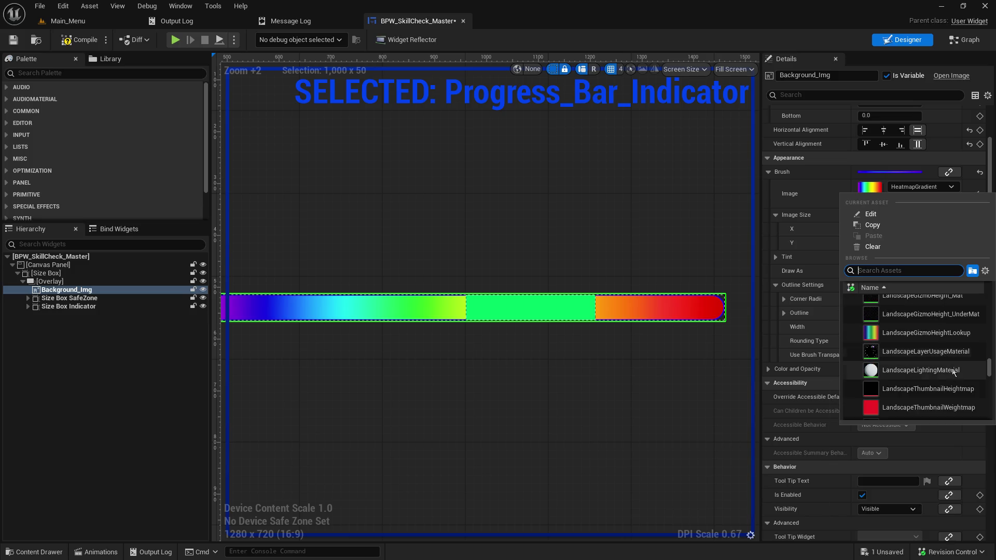
click(950, 386)
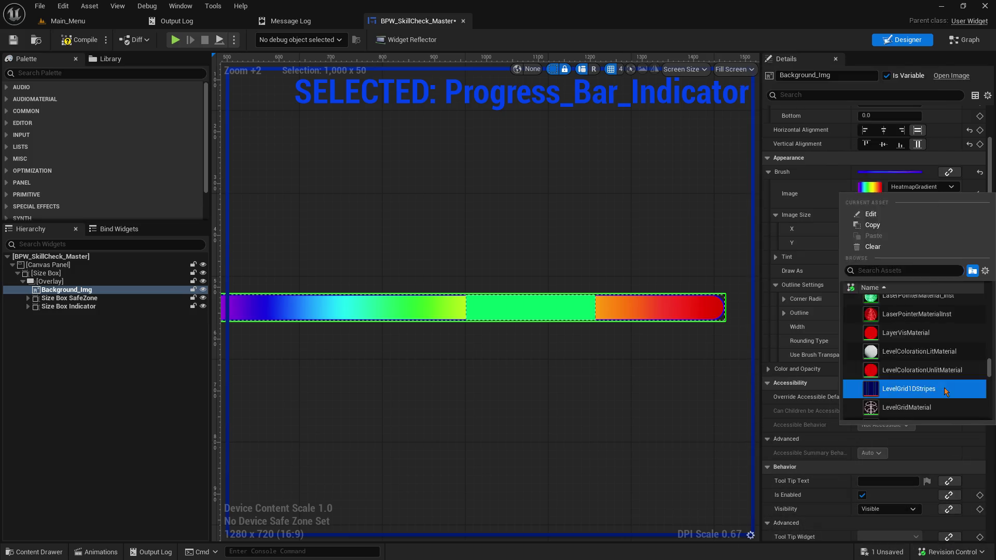
Settle on LUT_Night as the background bar's brush image.
click(921, 187)
scroll(958, 372, down, 5)
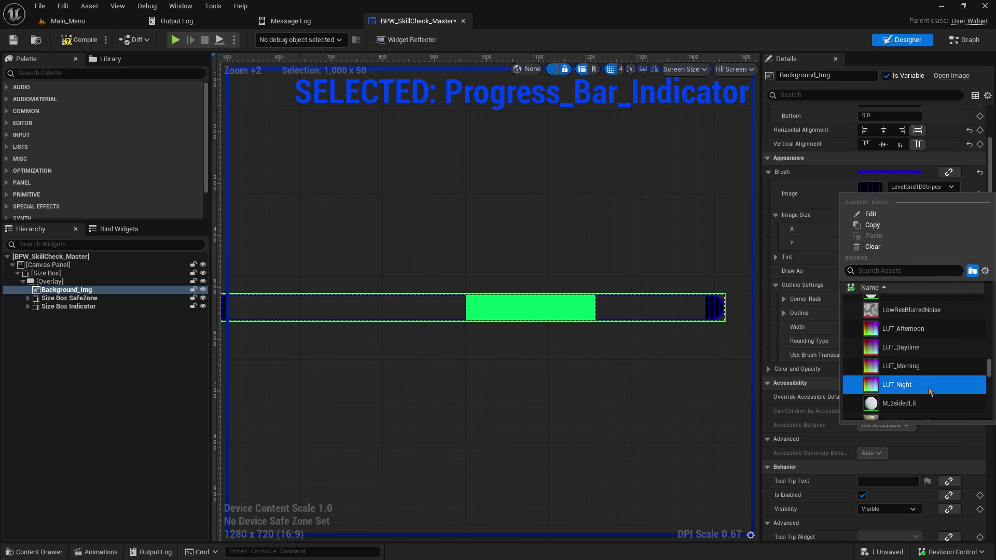
click(928, 386)
scroll(550, 399, down, 3)
scroll(550, 403, down, 1)
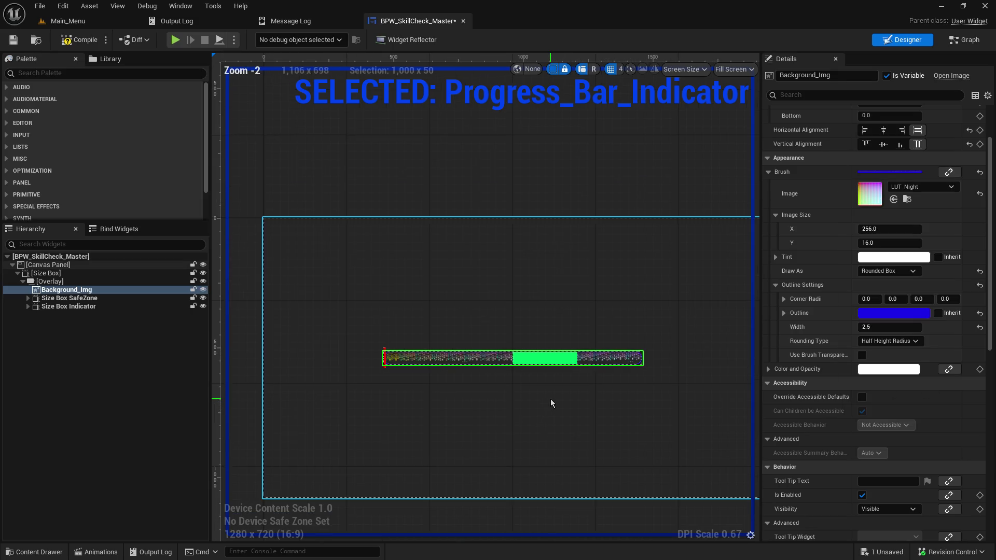
Compile and save the skill-check widget.
scroll(551, 403, up, 4)
scroll(547, 399, up, 1)
scroll(547, 399, down, 1)
mouse_move(615, 401)
mouse_down()
mouse_move(666, 395)
mouse_move(646, 403)
mouse_move(648, 393)
mouse_up()
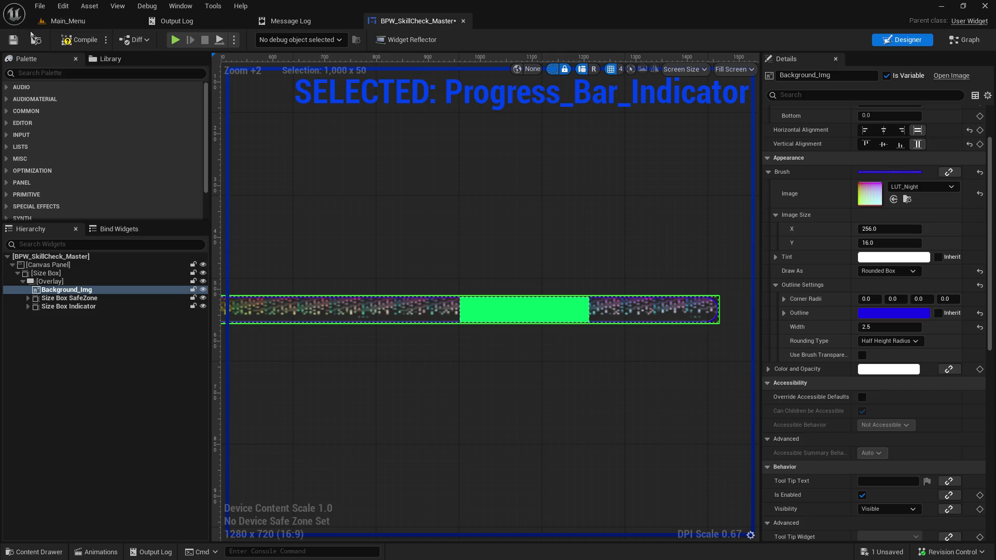
click(68, 41)
click(294, 160)
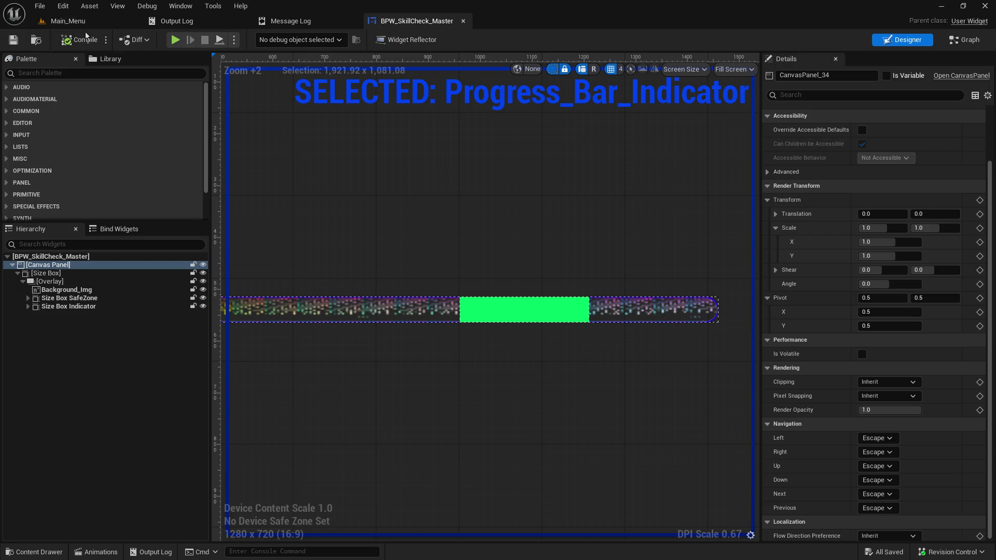
Select the green safe-zone image and expand its slot padding values.
click(507, 316)
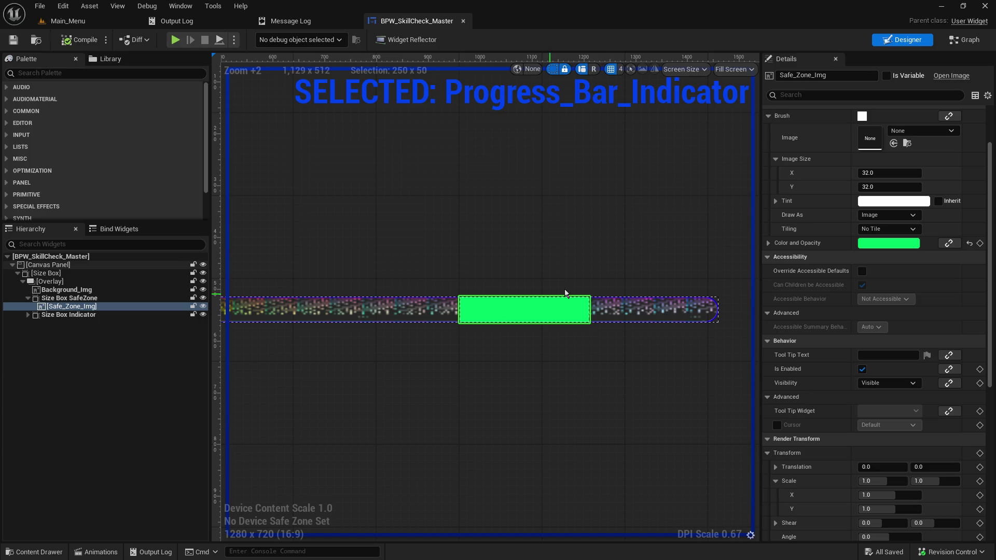
scroll(793, 272, up, 3)
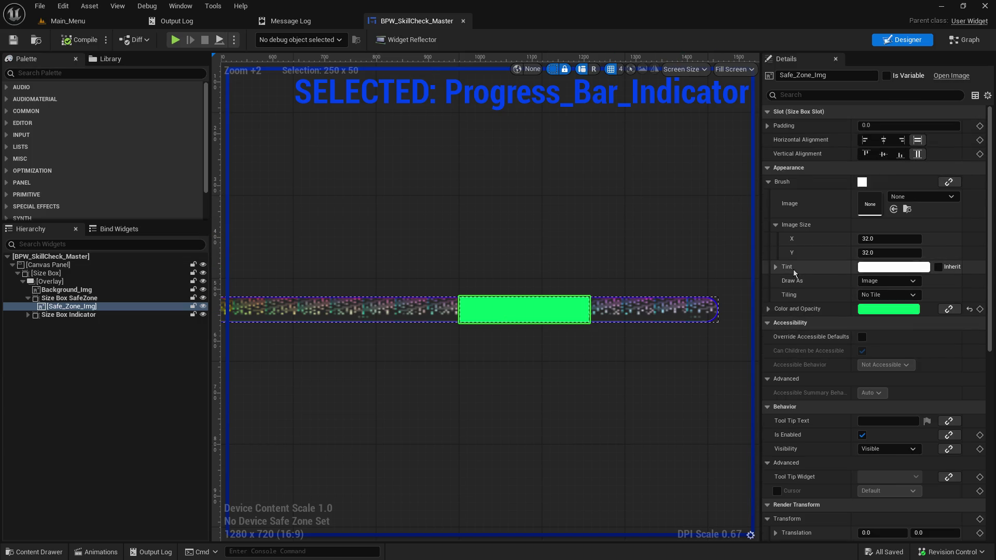
click(768, 126)
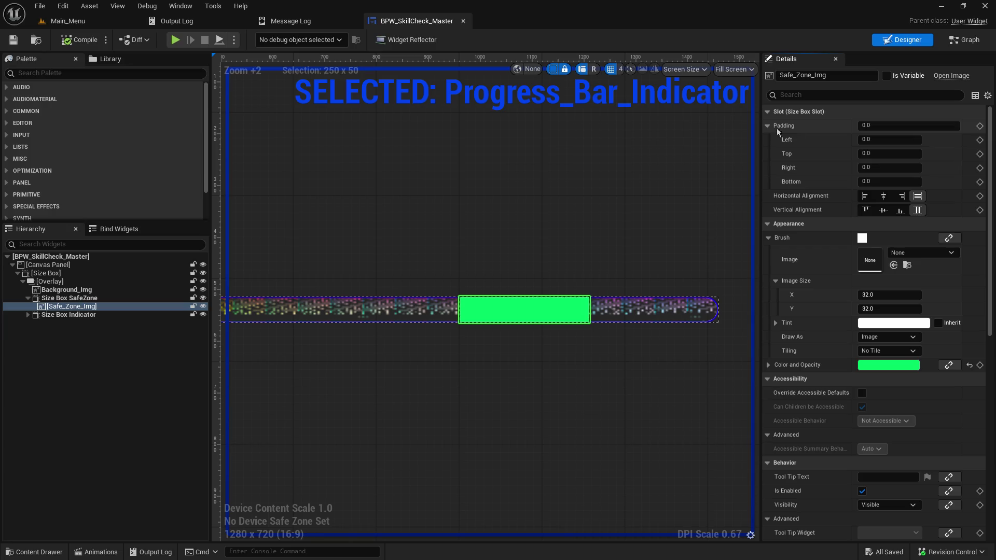
click(900, 140)
click(895, 154)
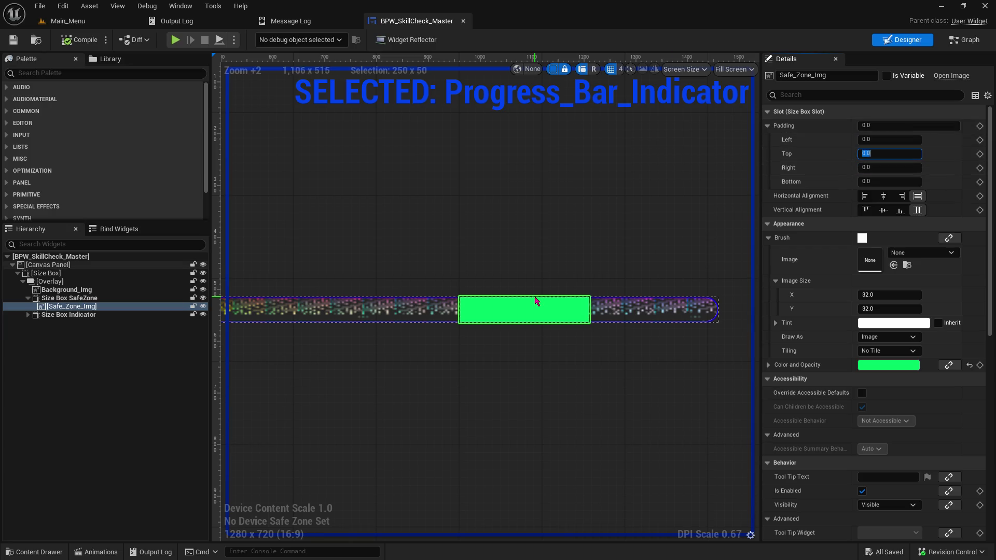
Give Size Box SafeZone 2.5 top and 2.5 bottom padding and save the widget.
click(68, 292)
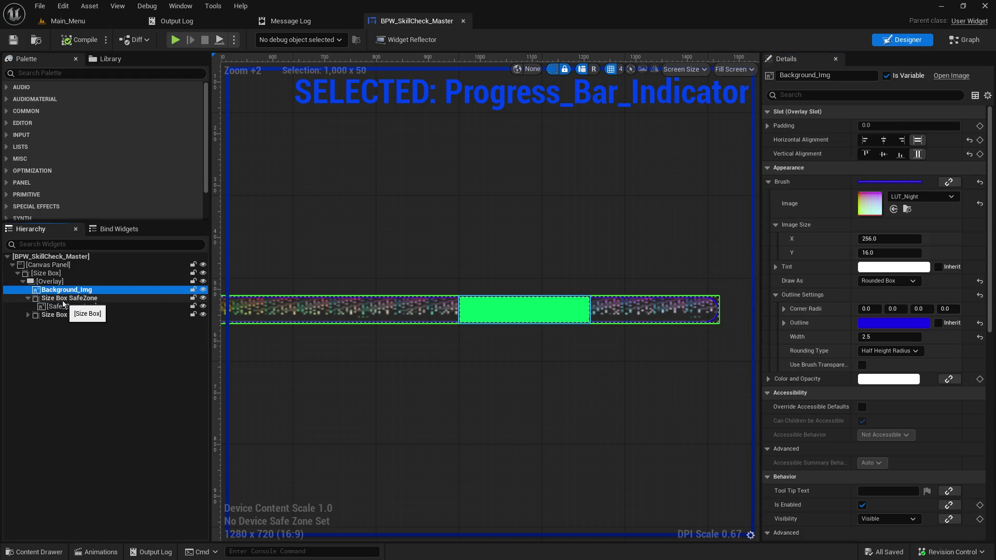
click(63, 304)
click(889, 154)
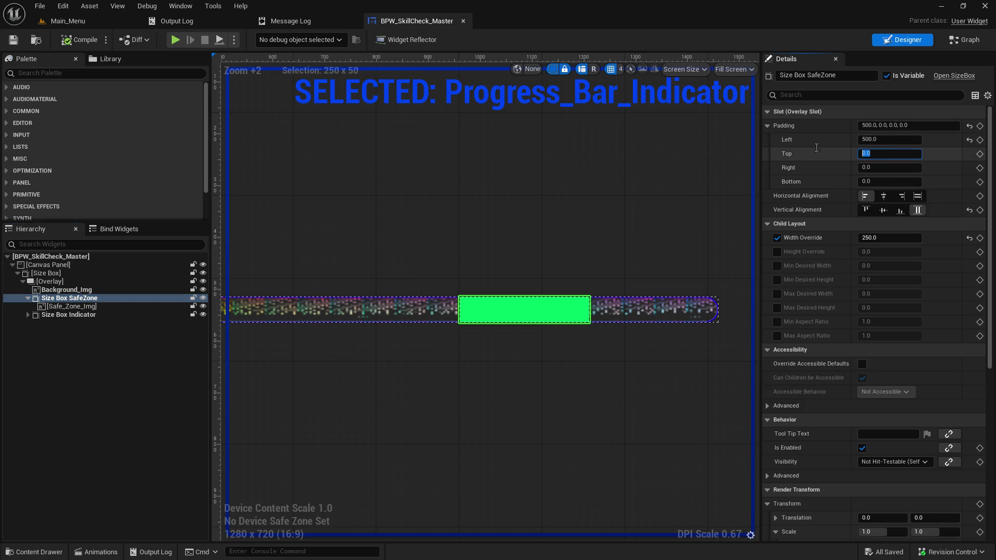
text(2.5)
key(Return)
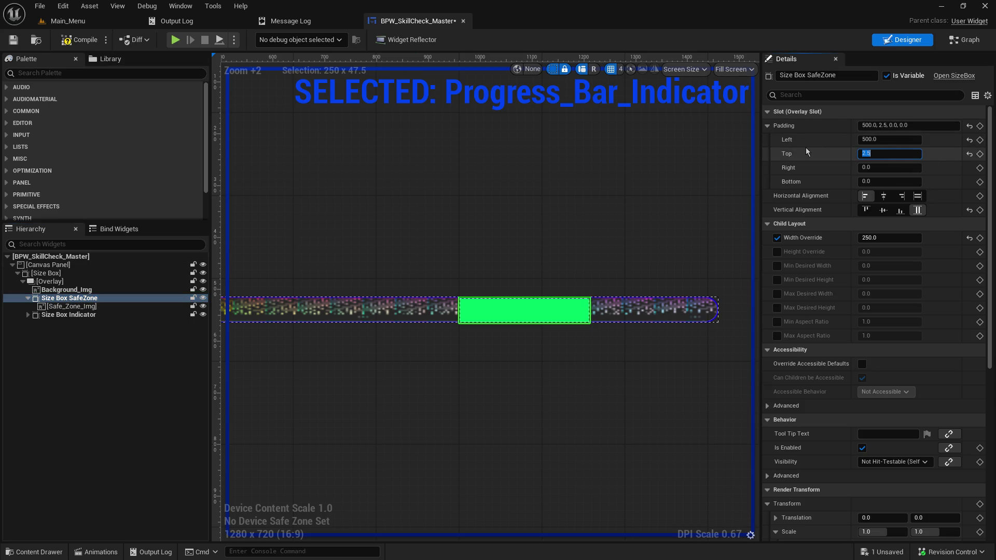
click(874, 181)
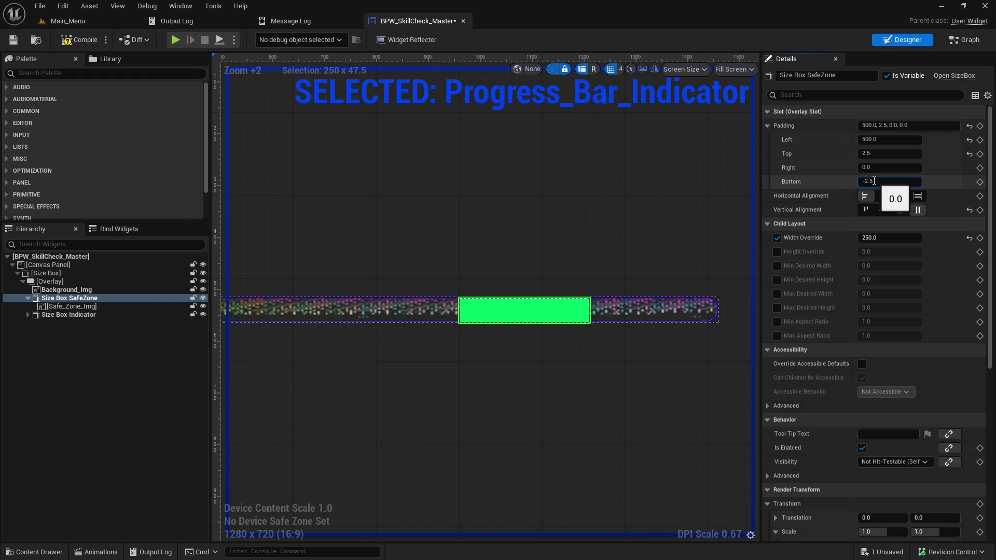
key(Return)
text(.5)
key(Return)
click(620, 225)
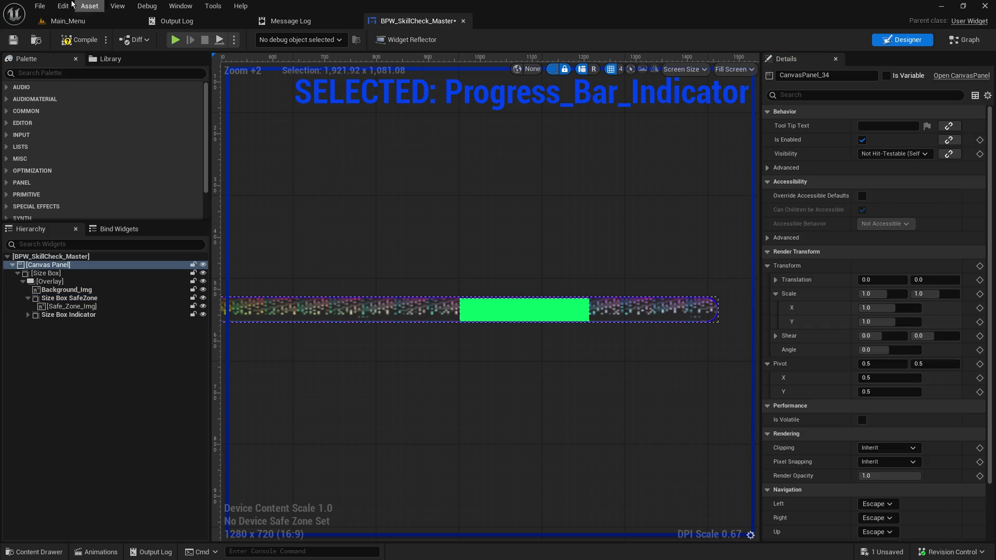
click(14, 40)
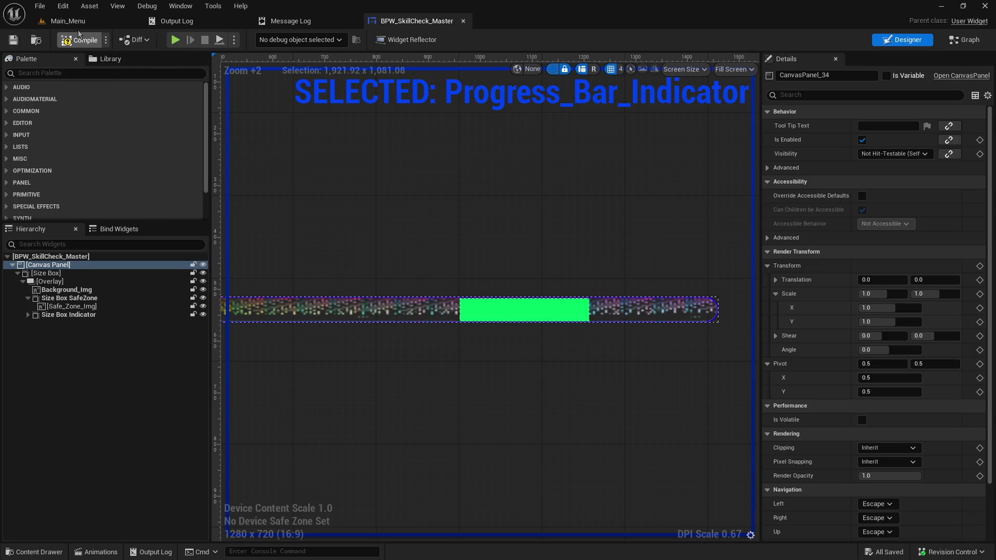
Run a quick hosted play test from the Main_Menu level, then stop it.
click(121, 17)
click(255, 40)
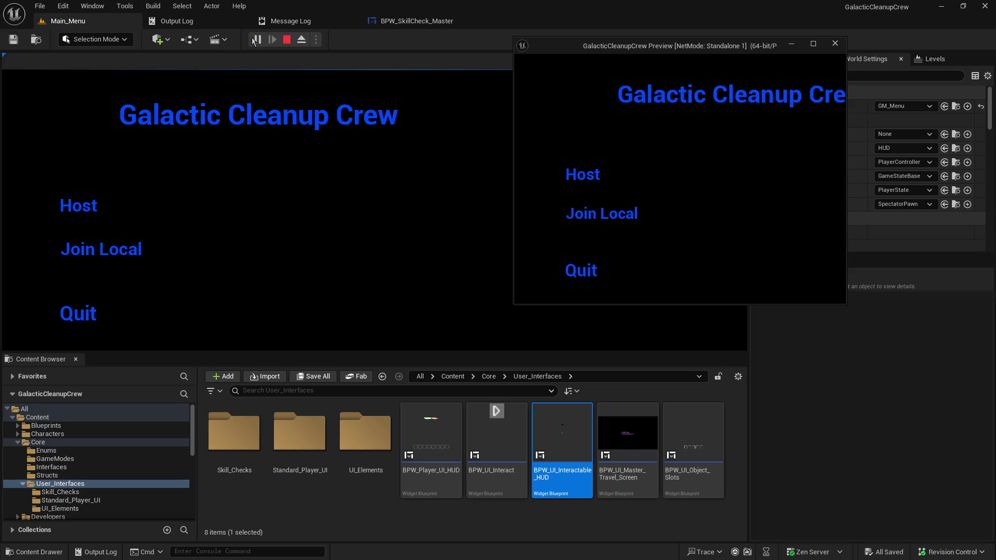
click(90, 209)
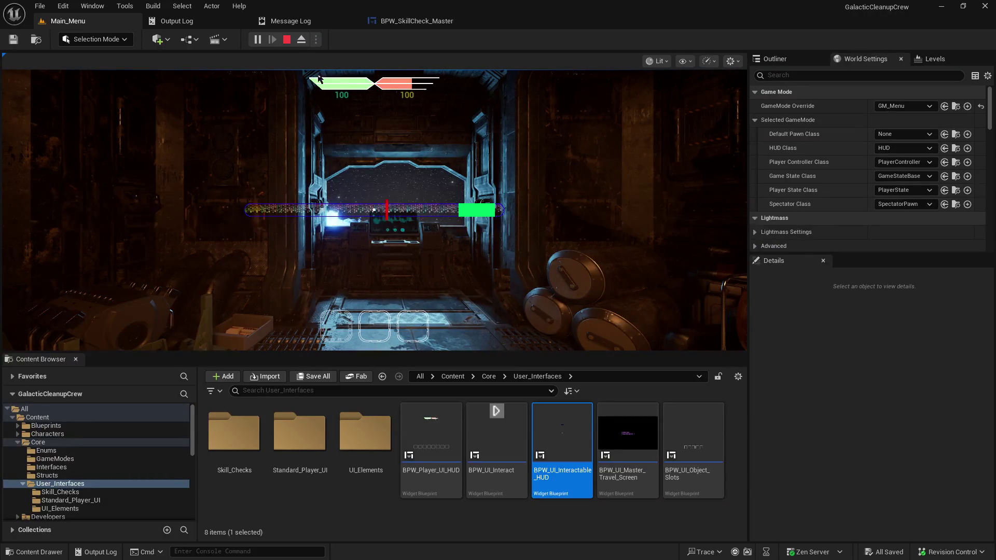
click(288, 41)
click(403, 22)
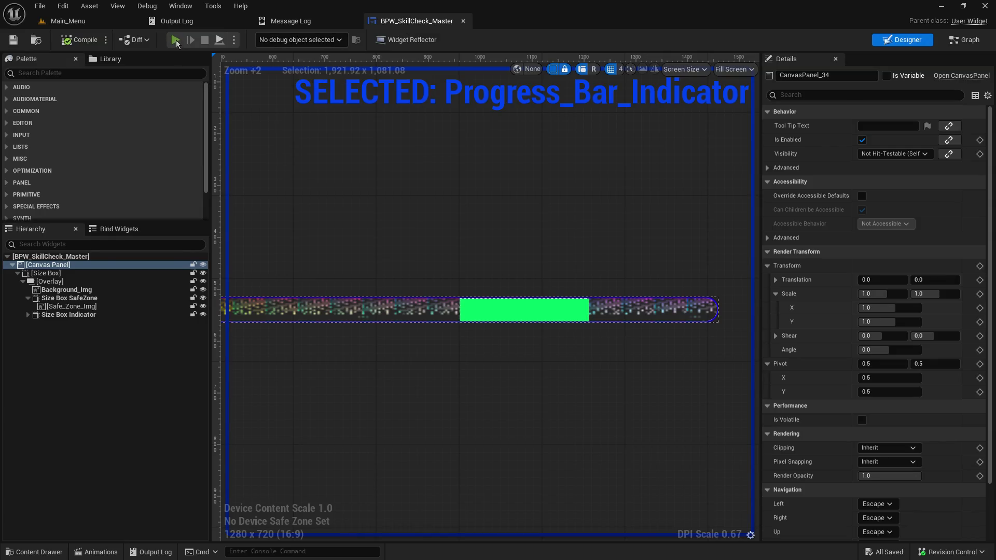
Play test again by hosting a game, end the session, and select Safe_Zone_Img.
key(alt+p)
click(142, 270)
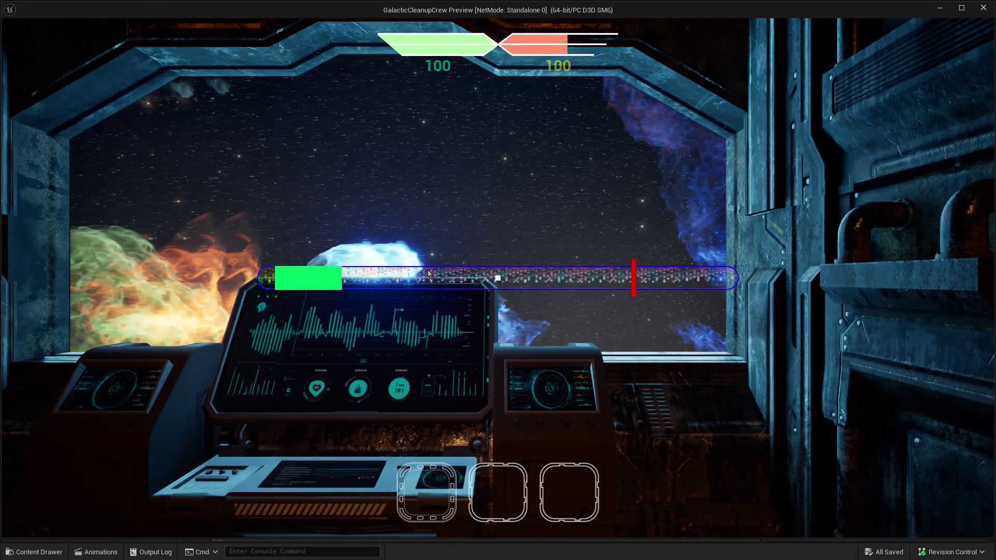
key(Escape)
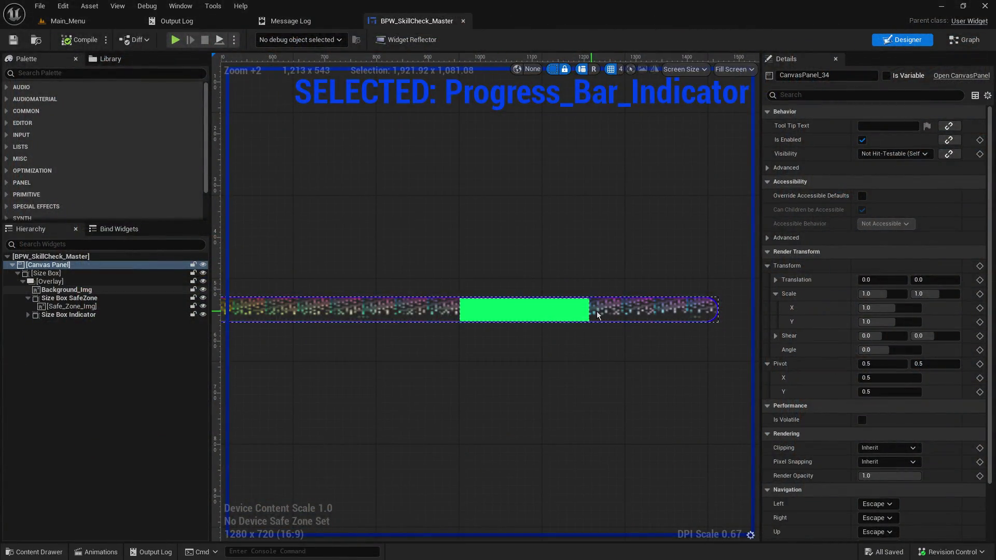
click(554, 314)
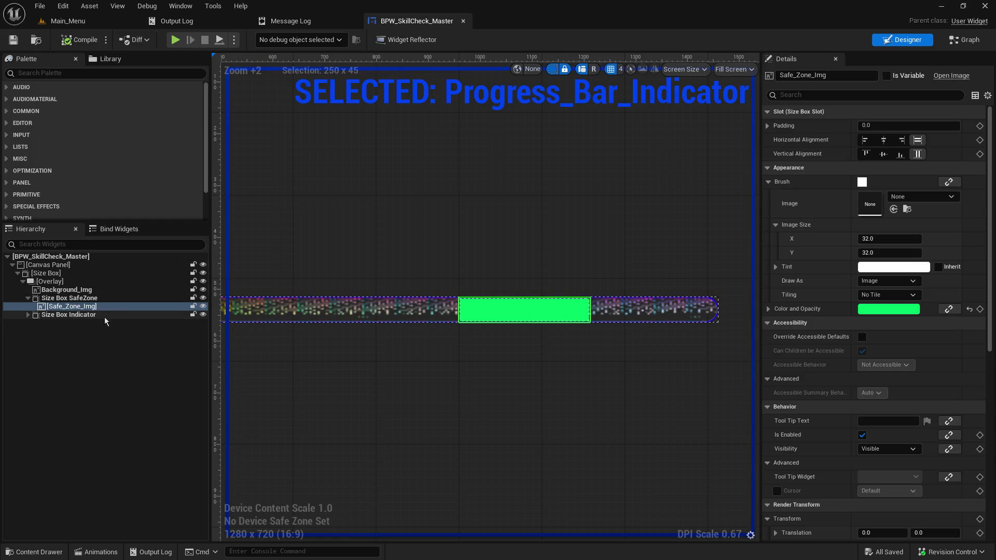
Reset Size Box SafeZone's top and bottom padding, undo it to keep 2.5, then compile.
click(73, 300)
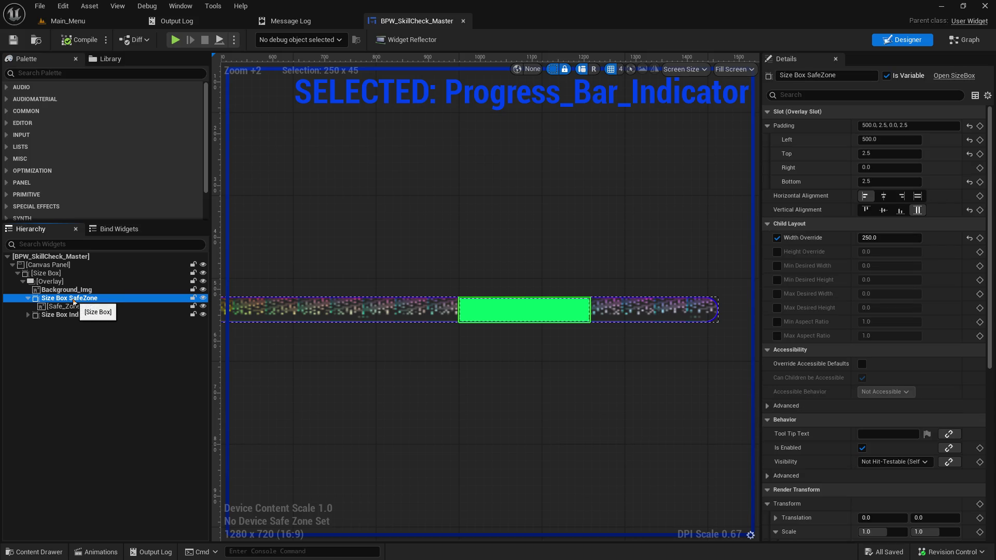
click(968, 154)
click(969, 182)
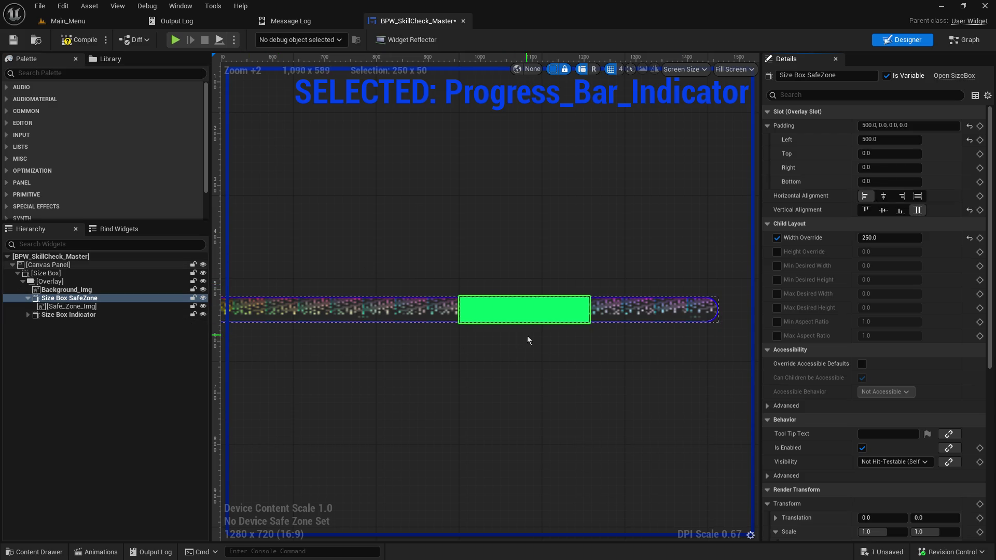
scroll(535, 332, up, 4)
scroll(542, 330, up, 3)
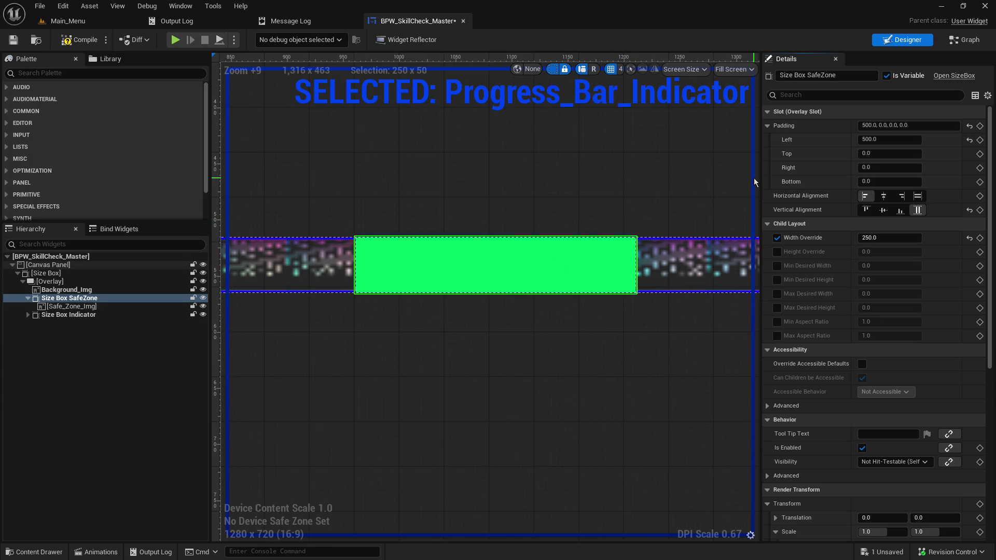
key(ctrl+z)
key(ctrl+z)
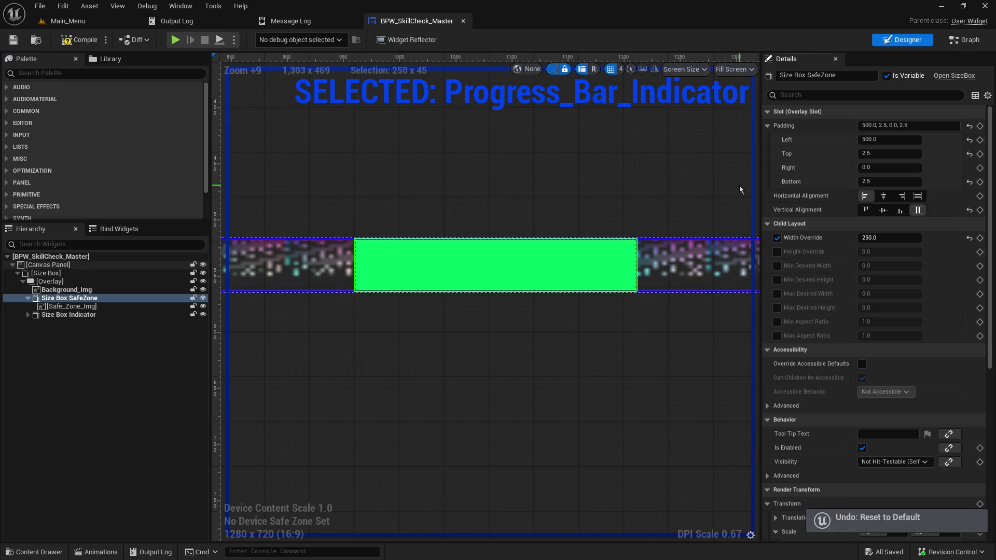
click(397, 324)
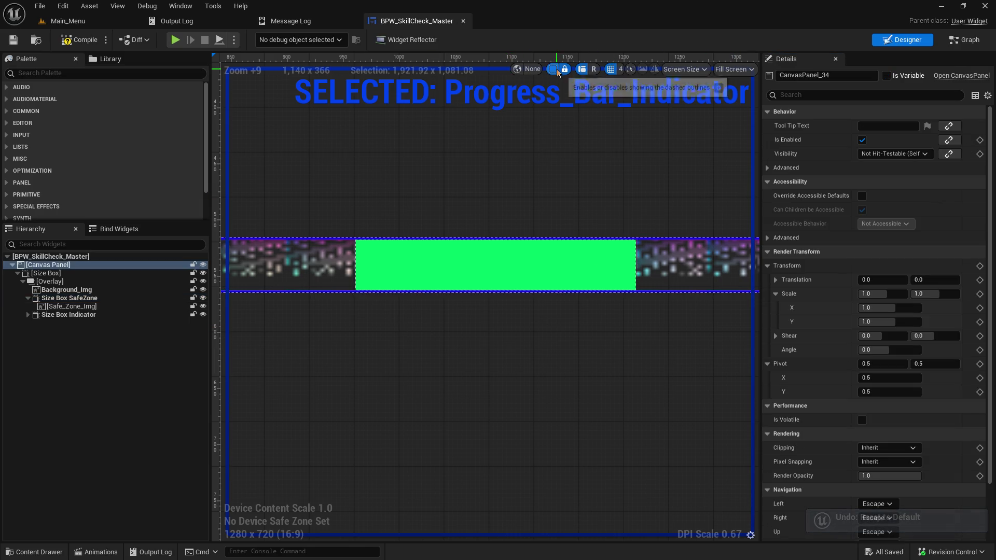
scroll(461, 290, up, 4)
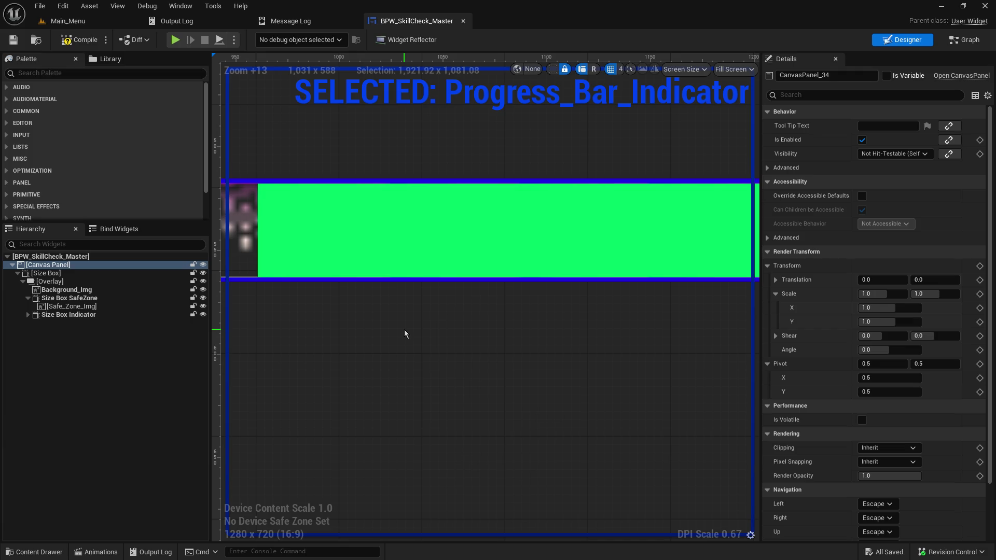
click(71, 41)
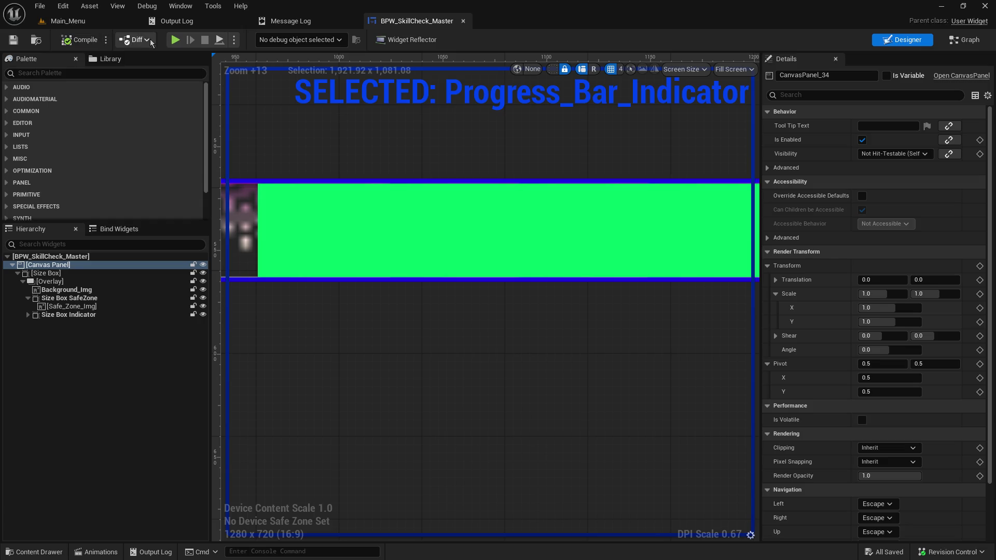
click(175, 41)
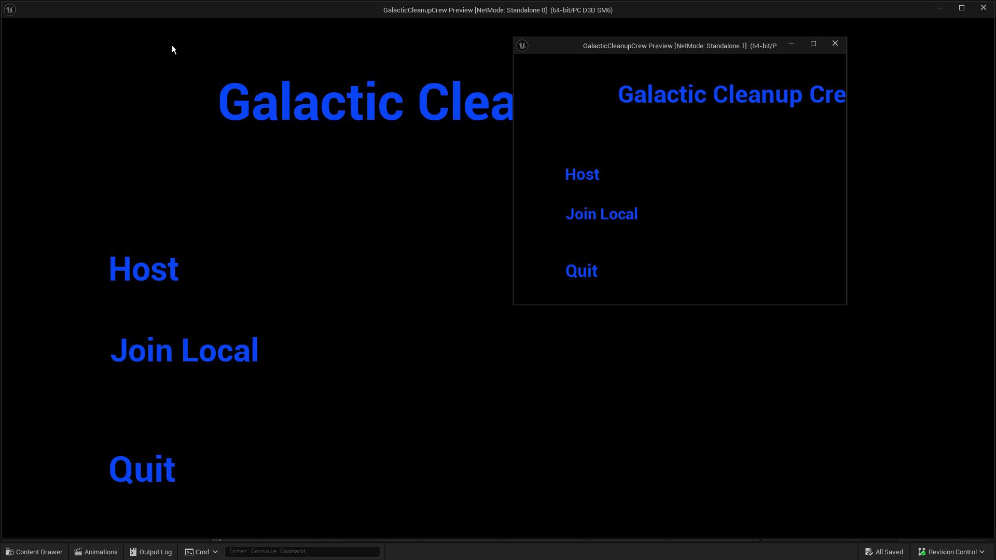
click(123, 263)
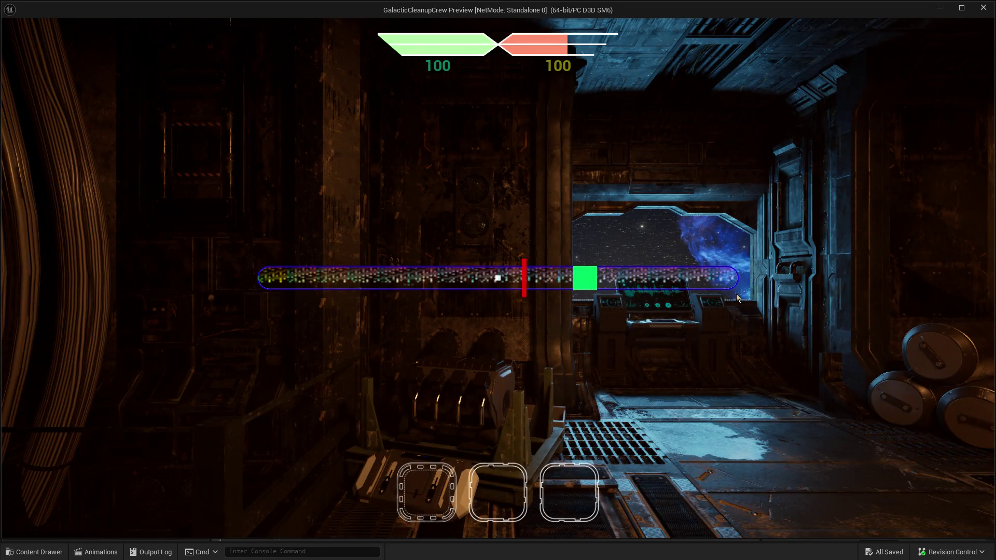
key(Escape)
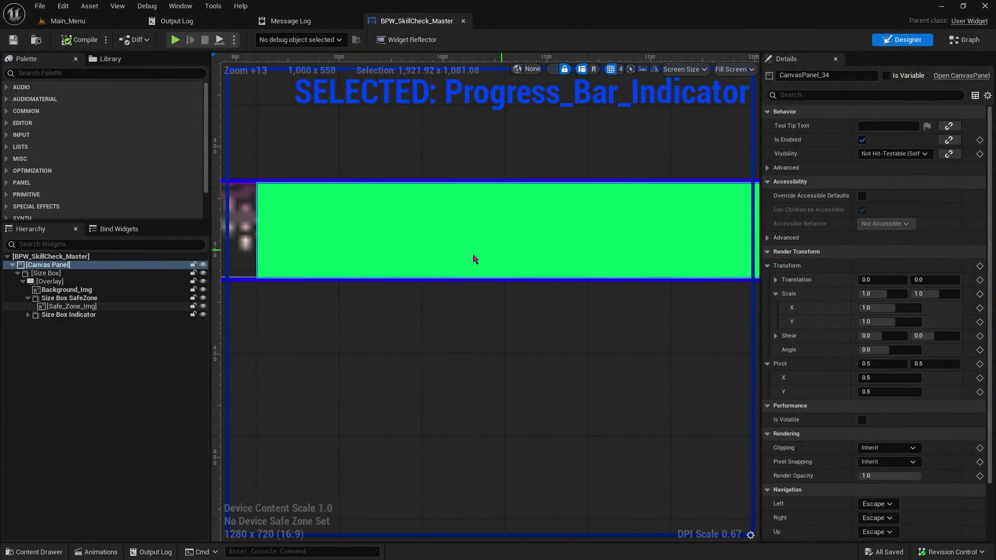
click(72, 307)
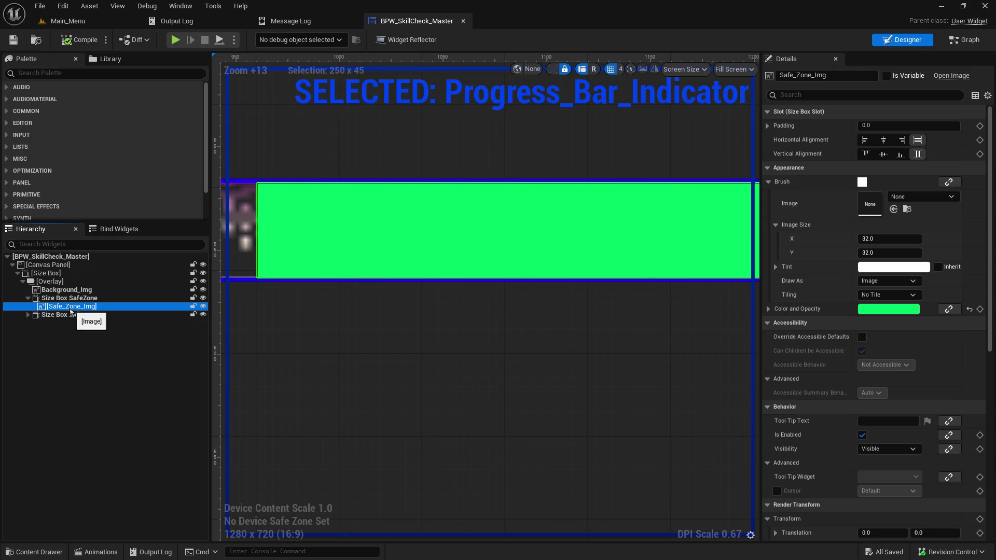
Clear Size Box SafeZone's top and bottom padding.
click(70, 298)
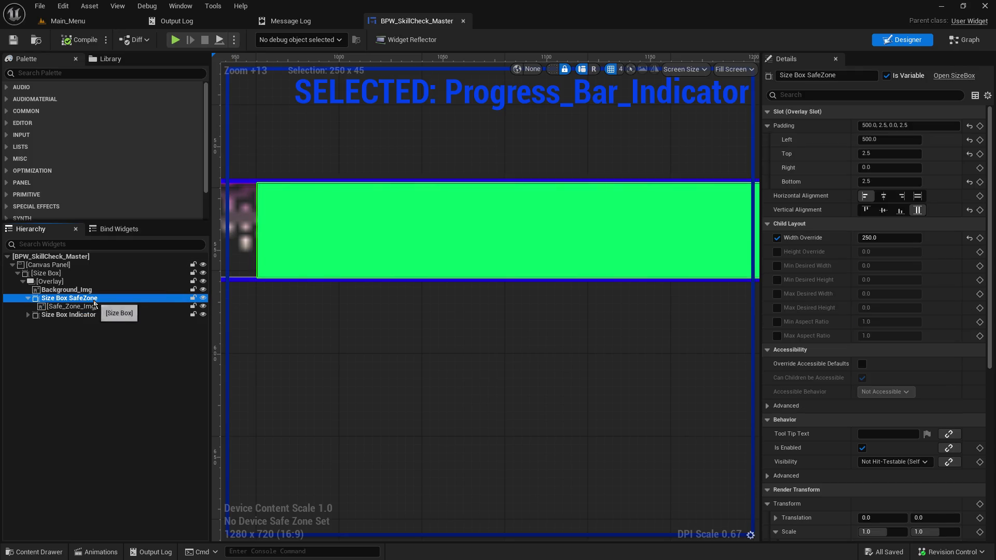
click(969, 154)
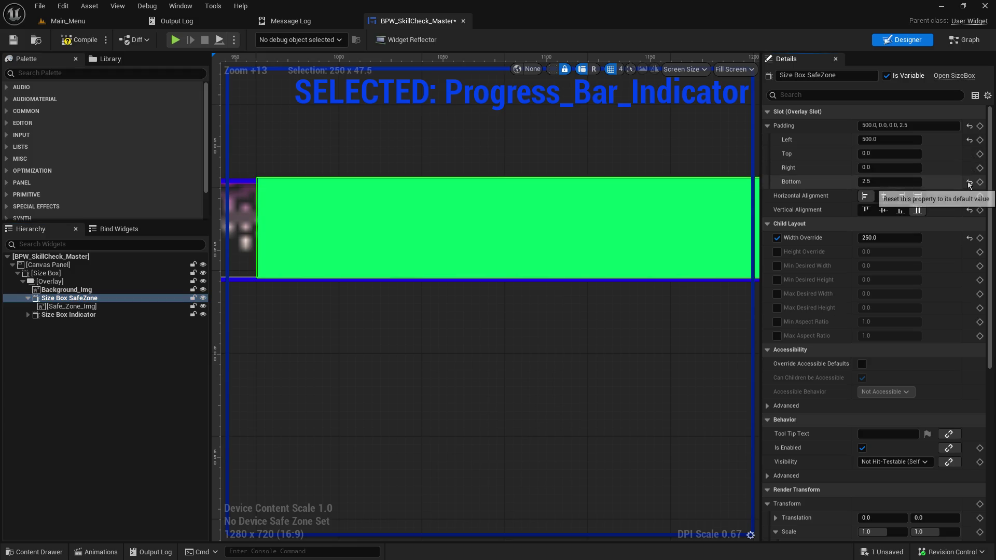
click(968, 182)
Pad Safe_Zone_Img 2.5 top and bottom, save the widget, and switch to Main_Menu.
click(129, 307)
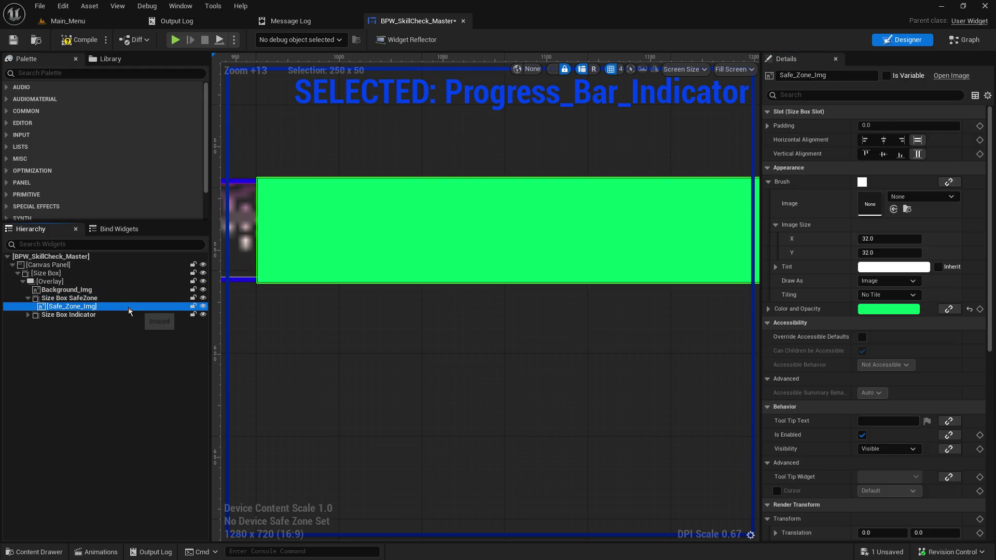
click(764, 125)
click(895, 156)
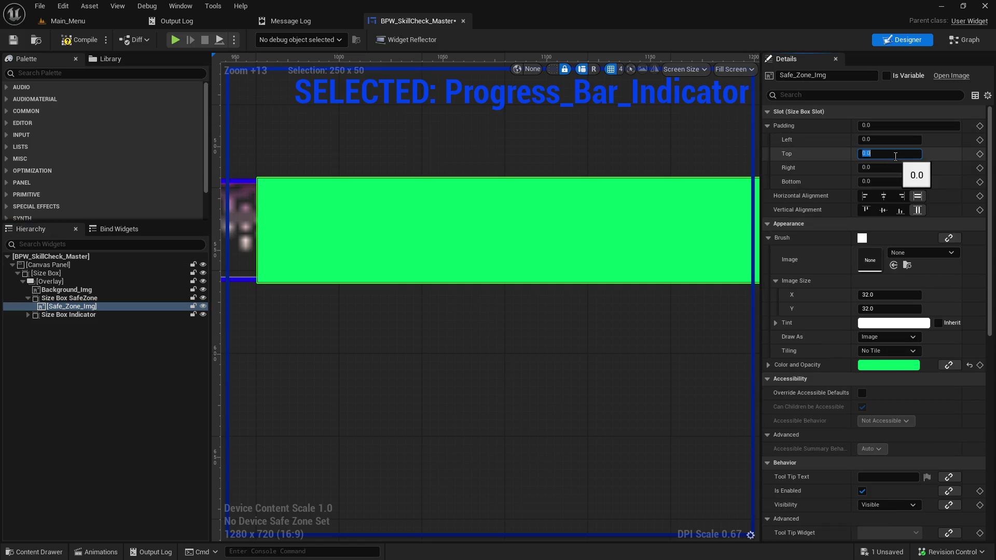
key(Tab)
text(2.5)
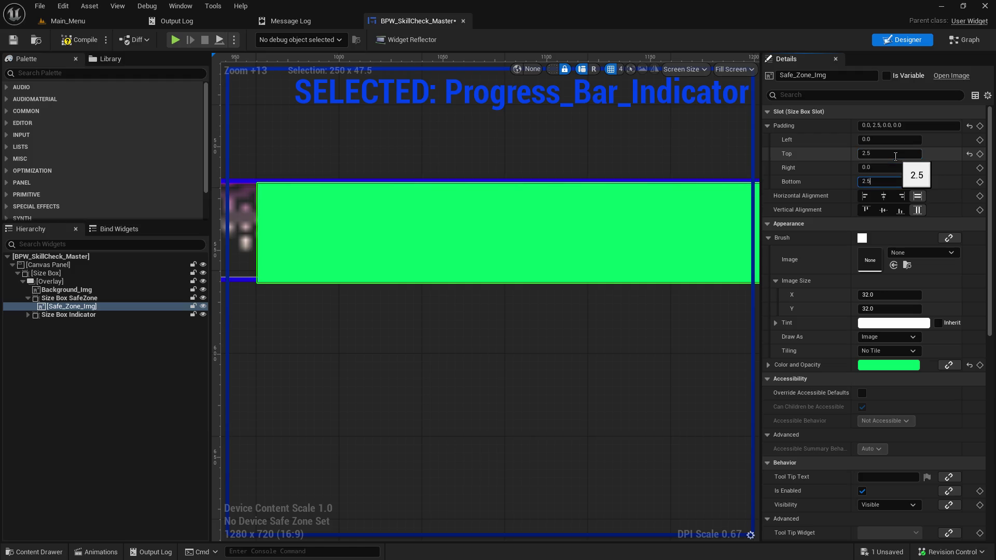
key(Return)
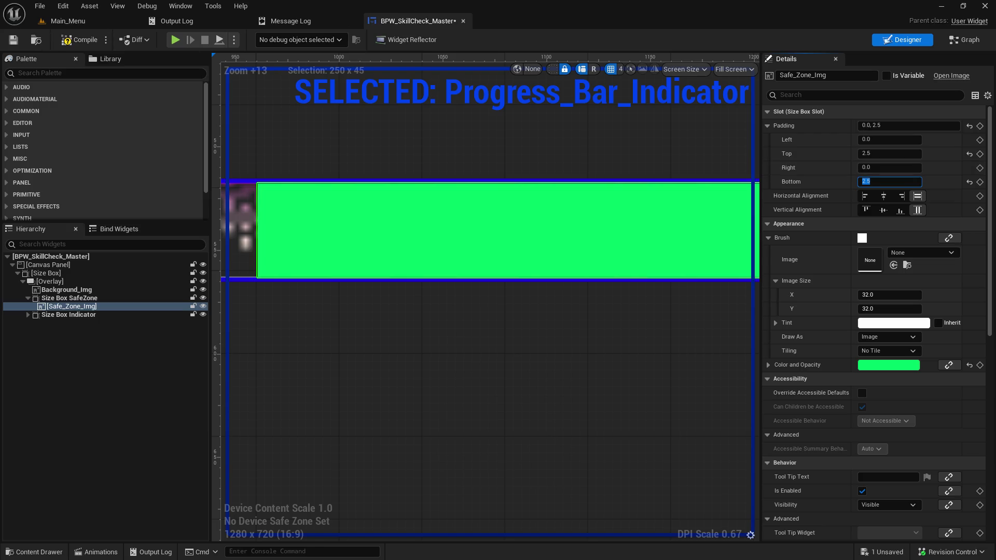
click(14, 40)
click(68, 21)
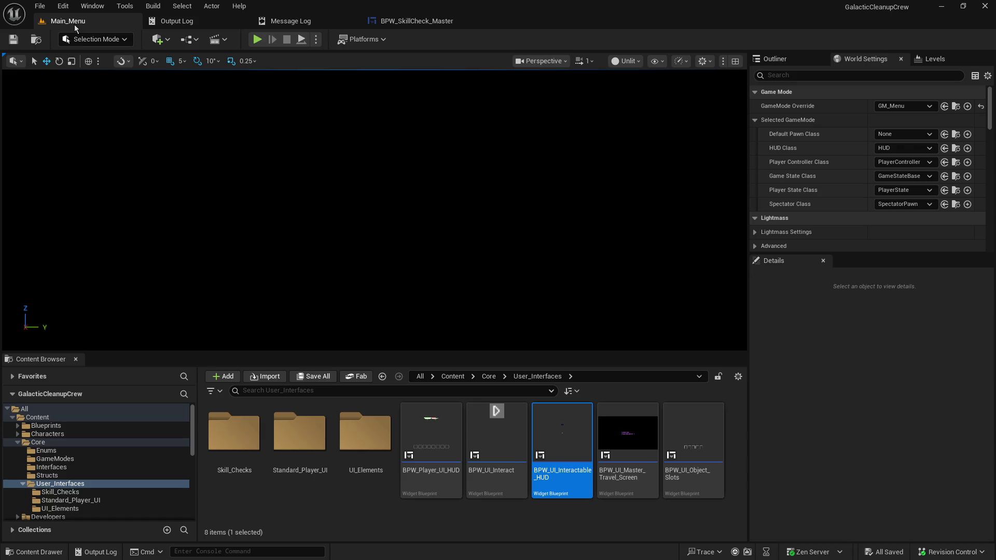
Play the Main_Menu level and host a game, then return to the widget designer.
click(257, 40)
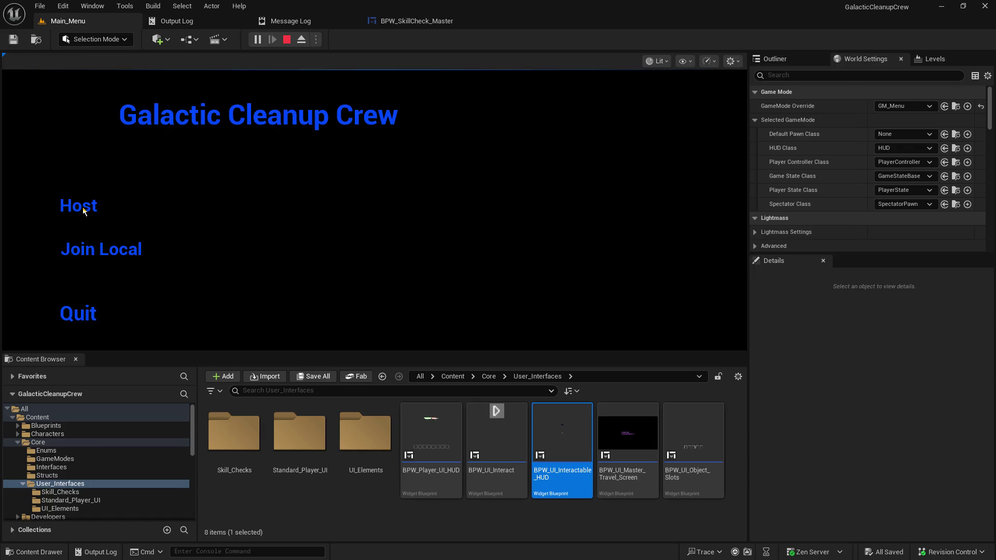
click(83, 207)
click(390, 21)
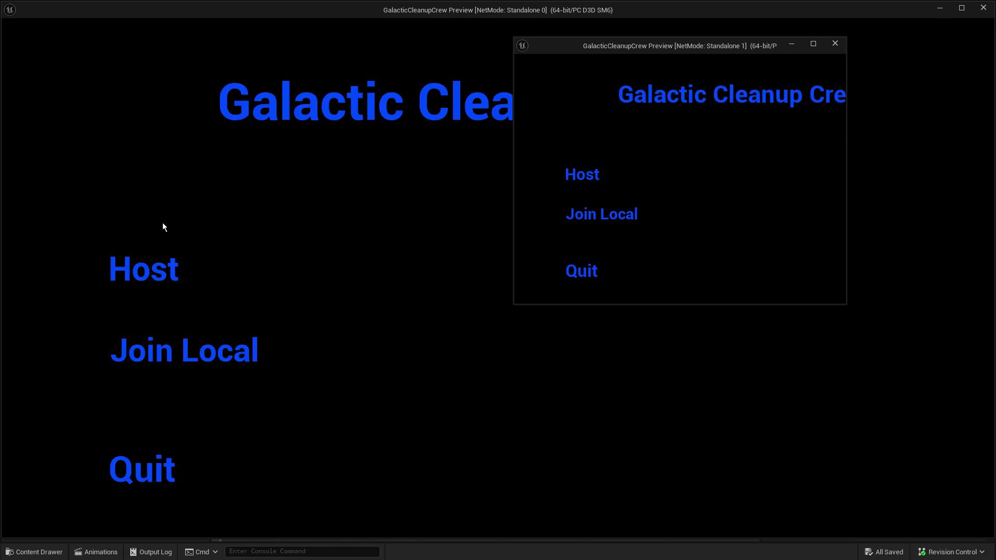
Launch another hosted play test, hit the skill check in the green zone, and stop.
click(163, 223)
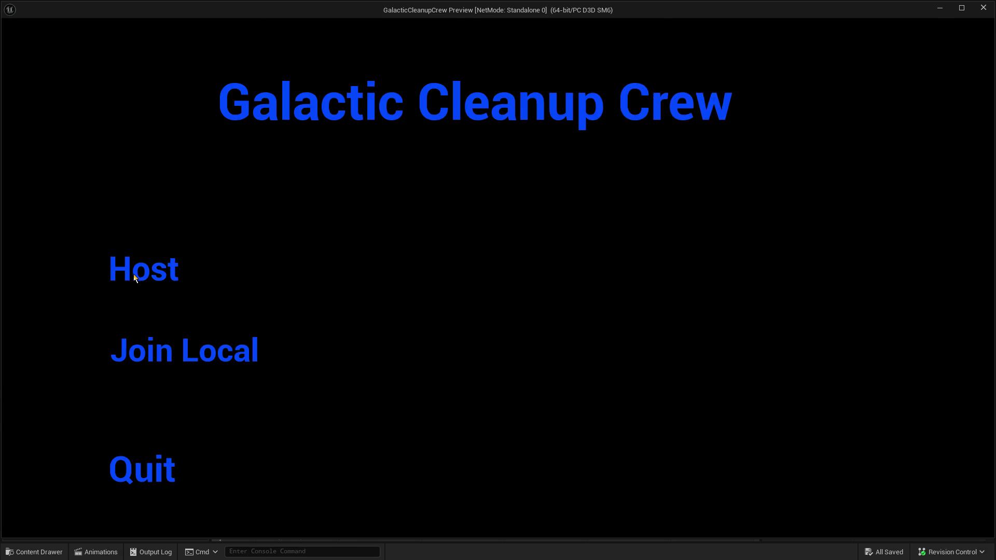
click(133, 273)
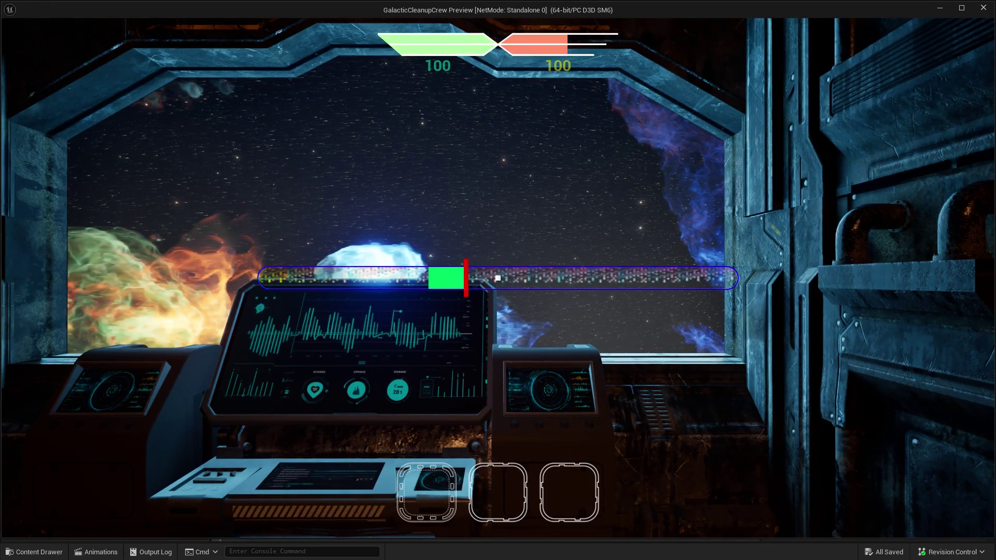
click(497, 278)
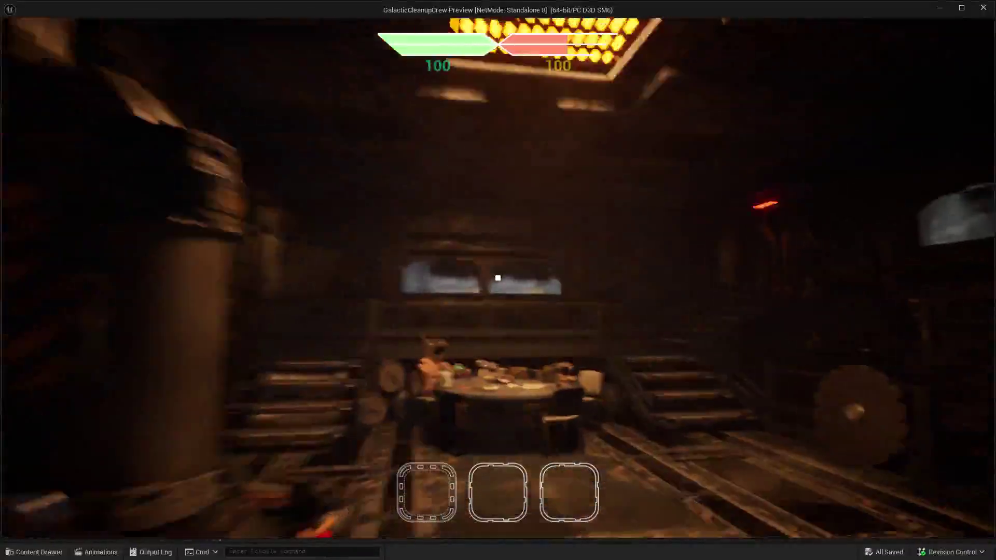
key(Escape)
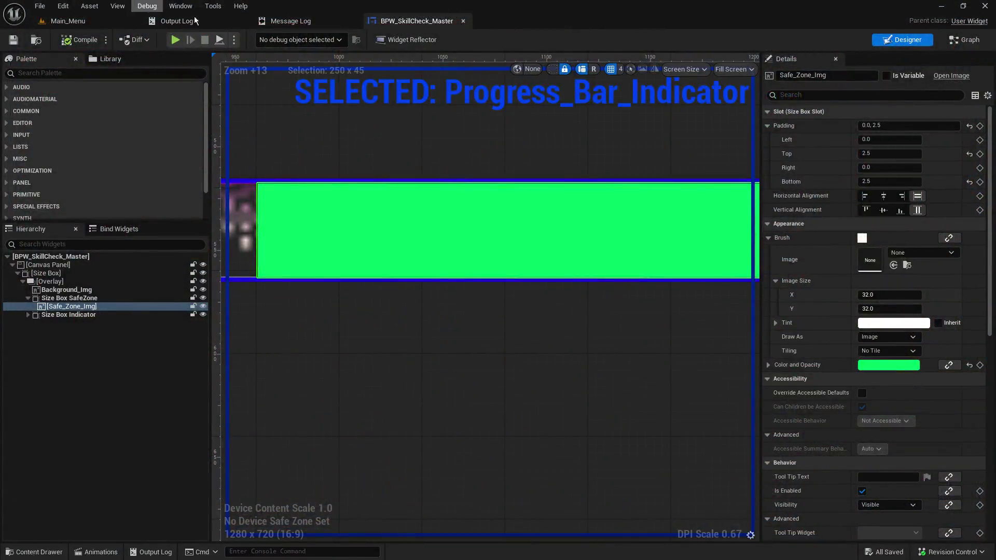
click(40, 5)
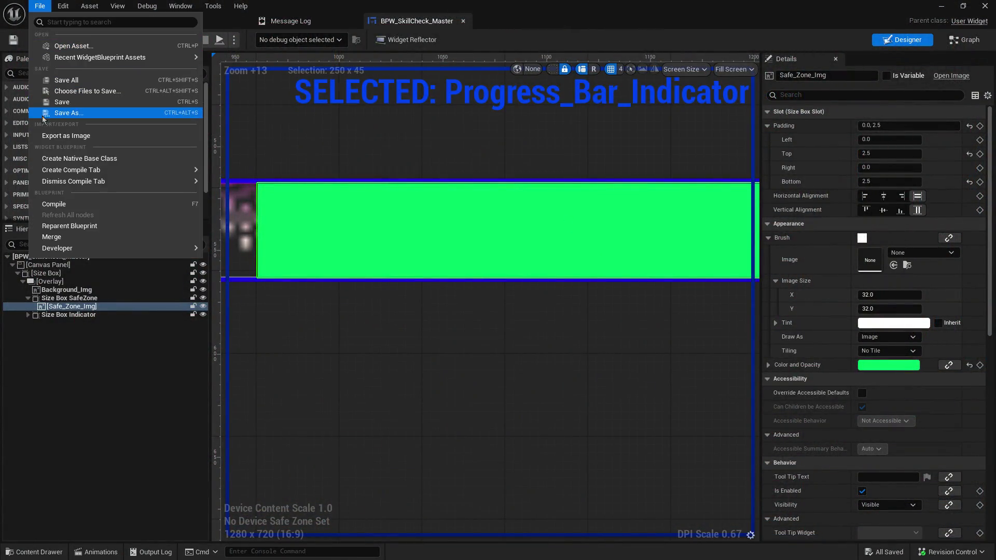
click(65, 83)
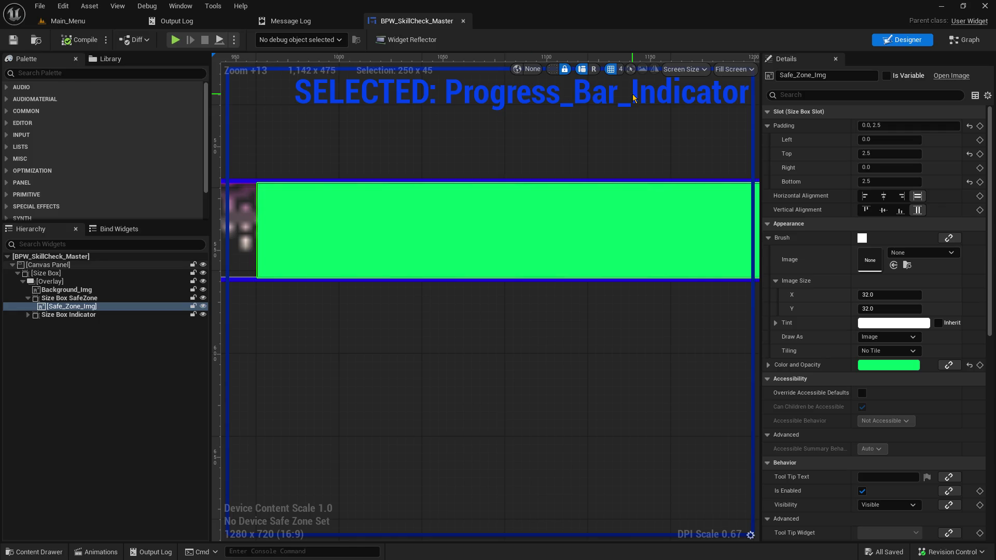